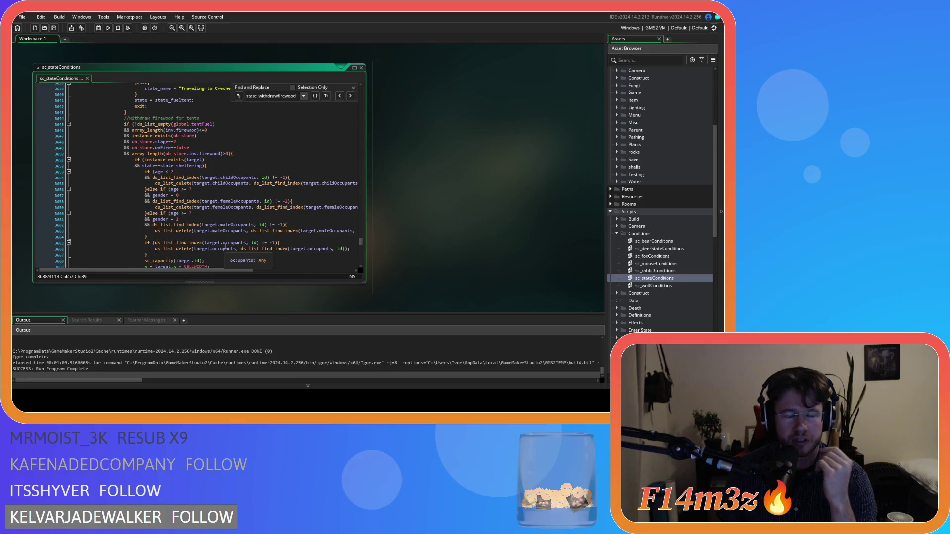
Step: Scroll through sc_stateConditions to inspect the firewood-withdrawal code
scroll(225, 246, "down", 13)
left_click(223, 191)
scroll(224, 192, "down", 2)
scroll(222, 192, "down", 7)
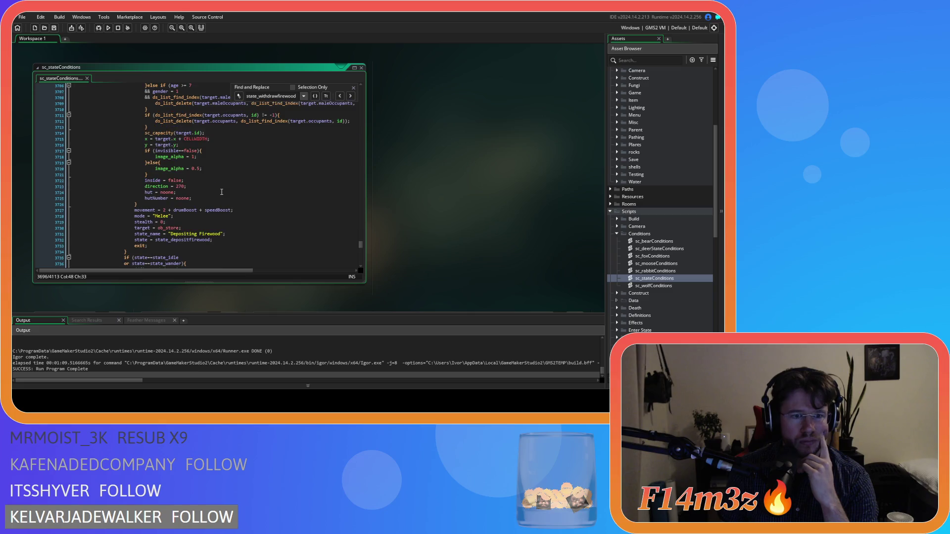
scroll(222, 192, "down", 4)
scroll(222, 193, "up", 20)
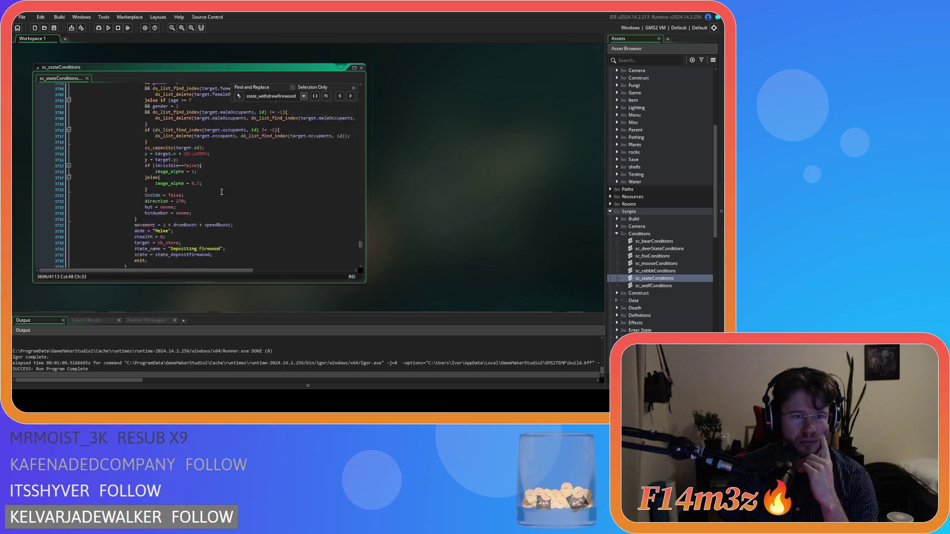
scroll(219, 193, "up", 20)
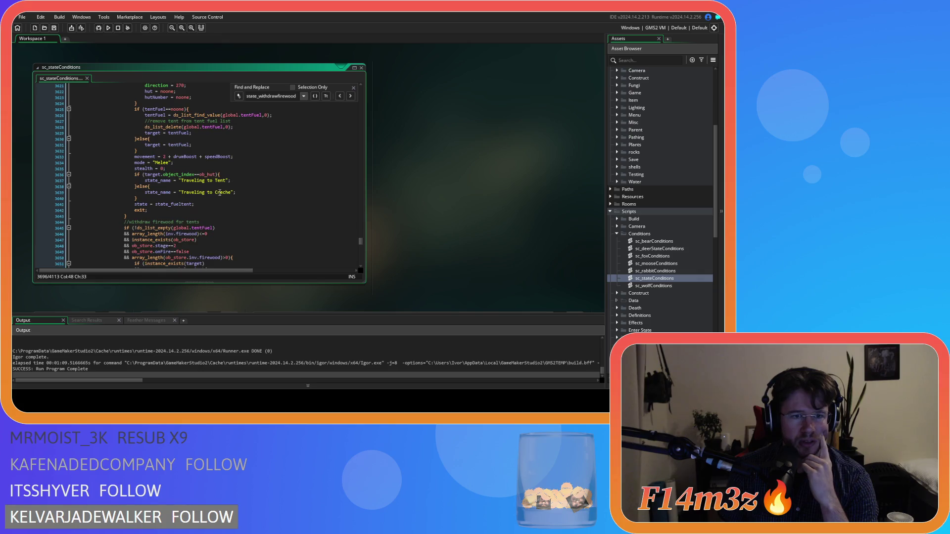
Step: Go to the //fuel tent block's Traveling to Creche line, then build and run the game with F5
left_click(220, 192)
scroll(219, 192, "down", 15)
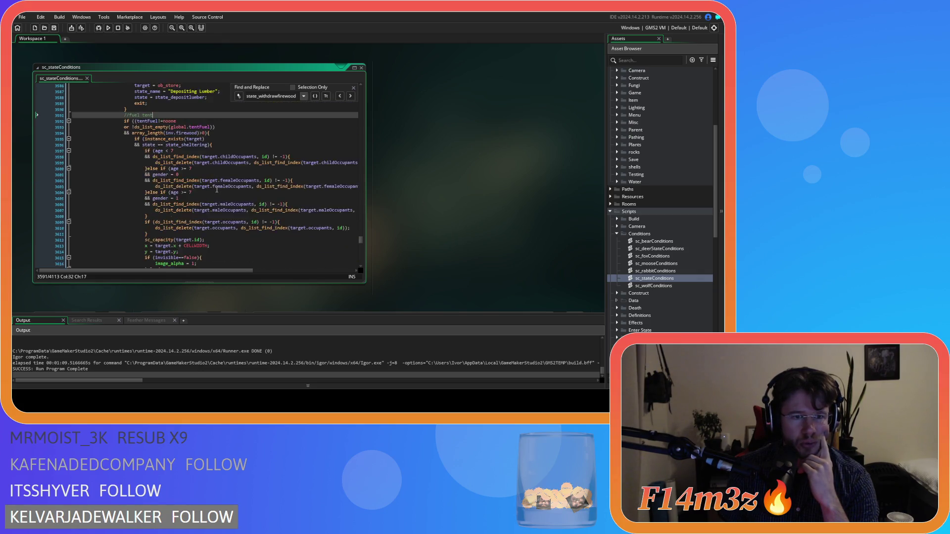
left_click(257, 210)
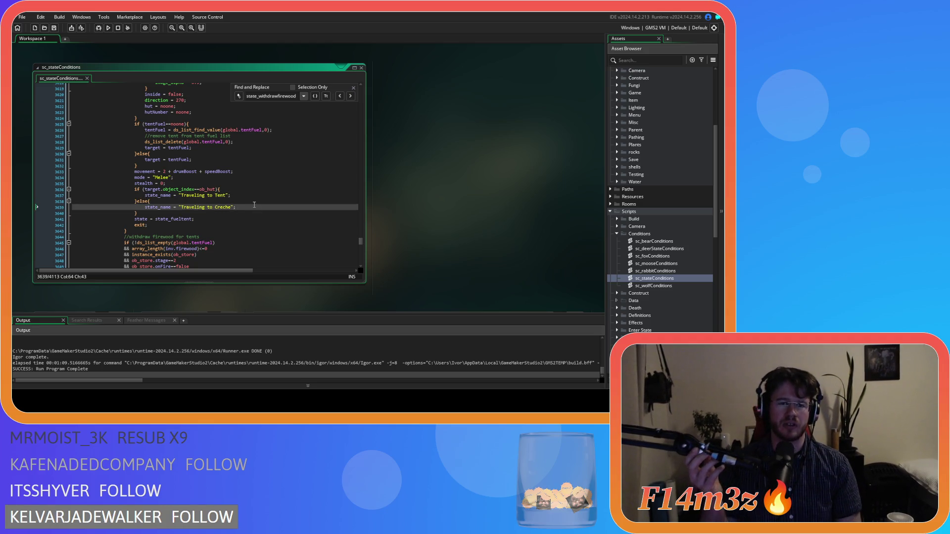
key("F5")
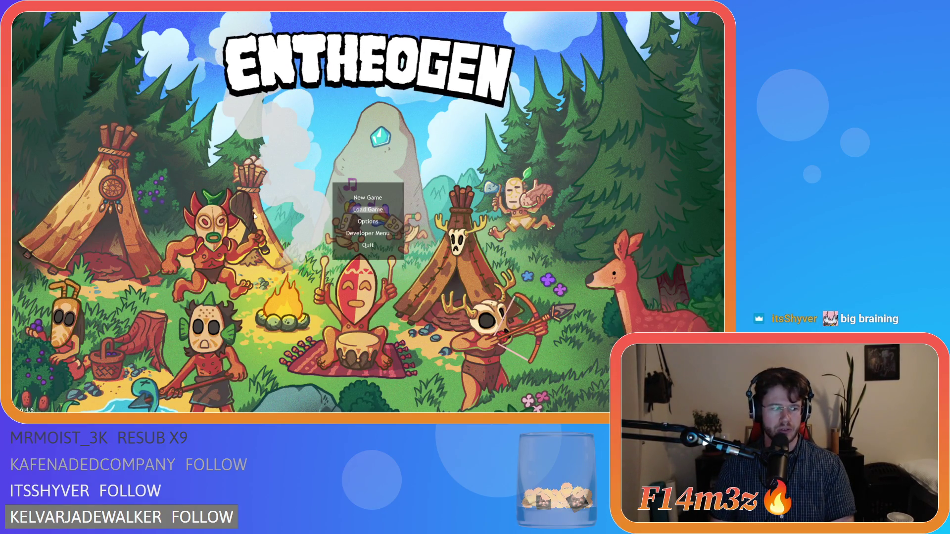
Step: Quickload the saved village, pan across it, and inspect a villager who is Traveling to Creche in the Tribe panel
key("Return")
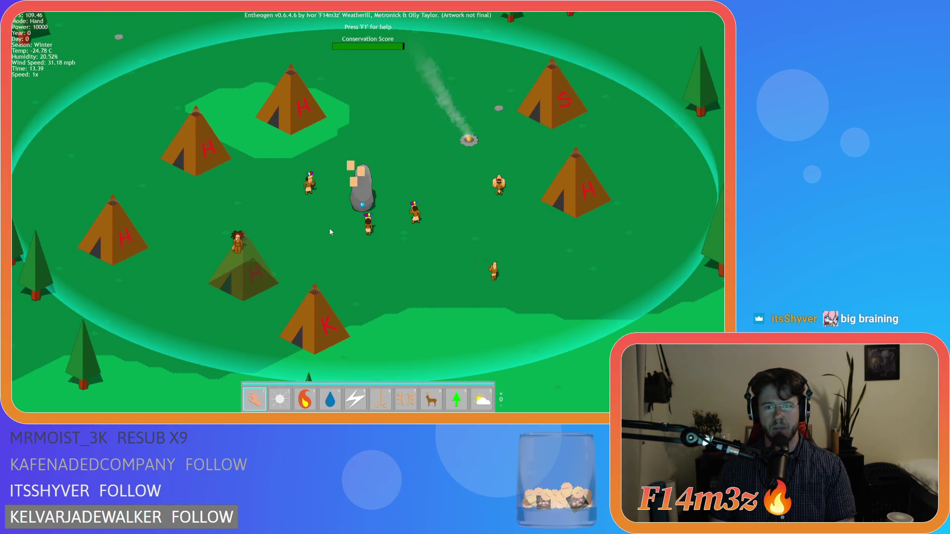
key("d")
key("s")
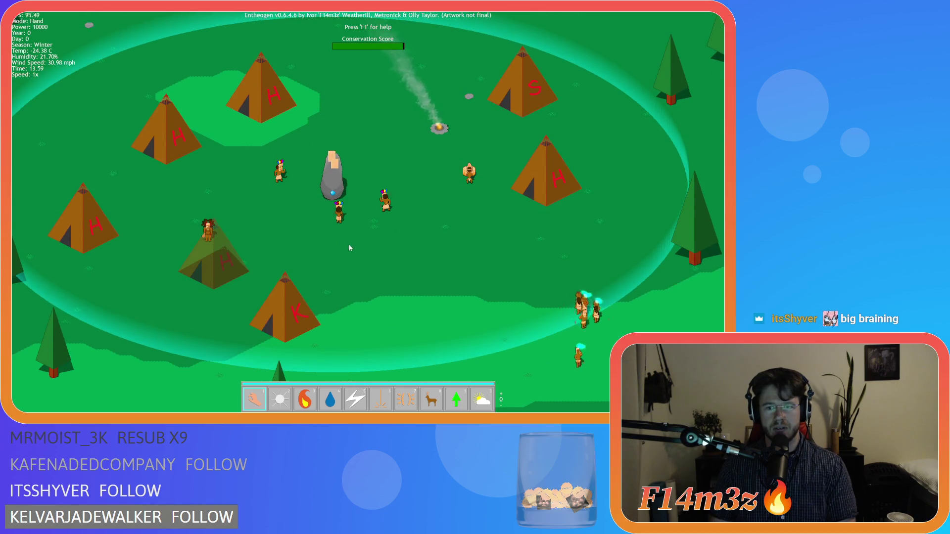
key("s")
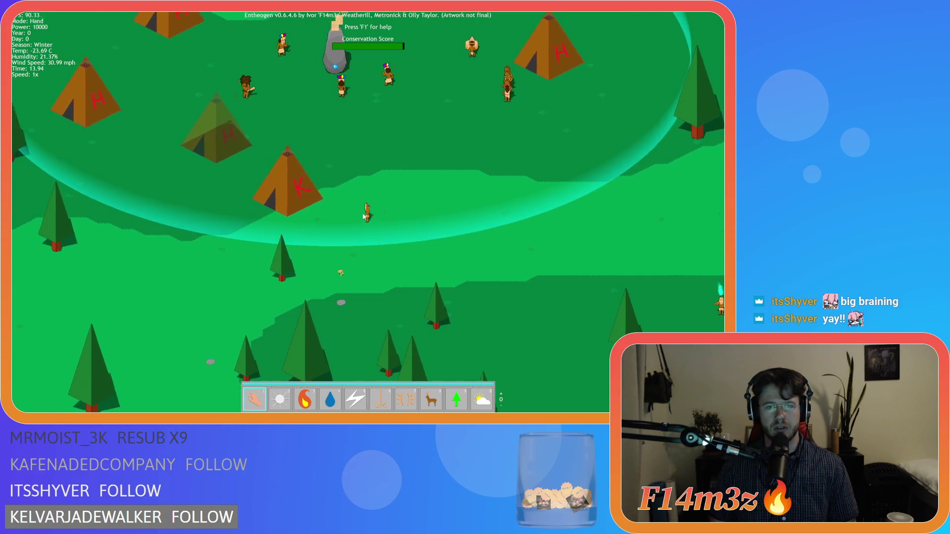
left_click(365, 216)
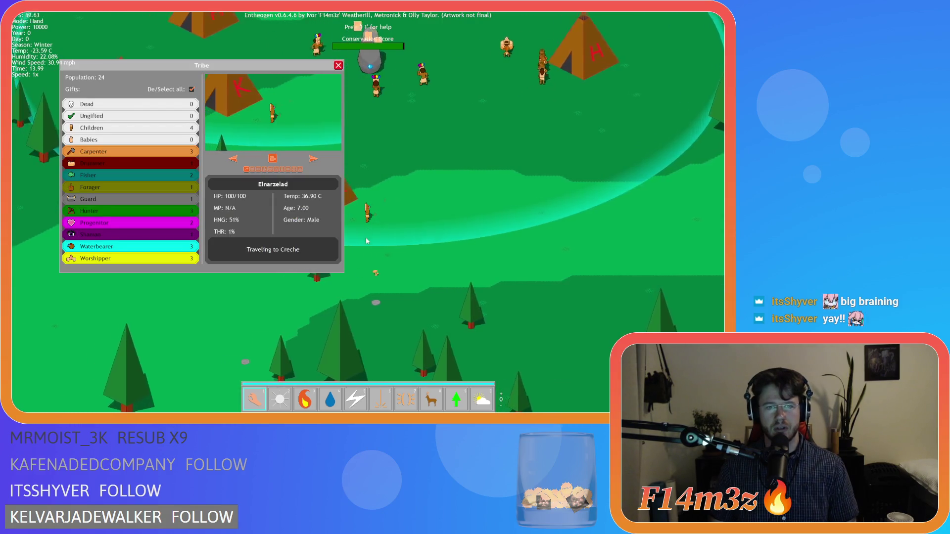
Step: Move the Tribe panel to the upper-left, check several villagers' tasks, then close the panel
mouse_move(247, 71)
left_mouse_down()
mouse_move(161, 93)
mouse_move(174, 89)
left_mouse_up()
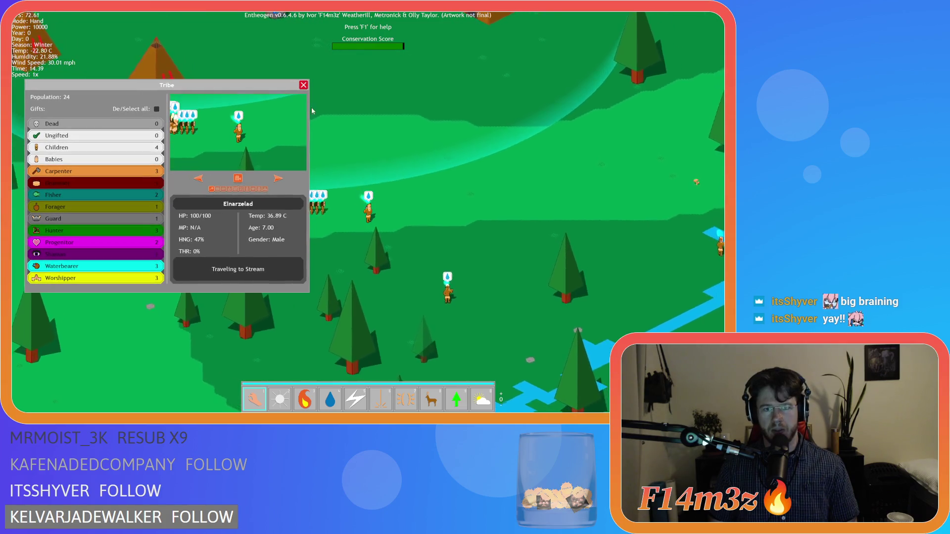
left_click(425, 263)
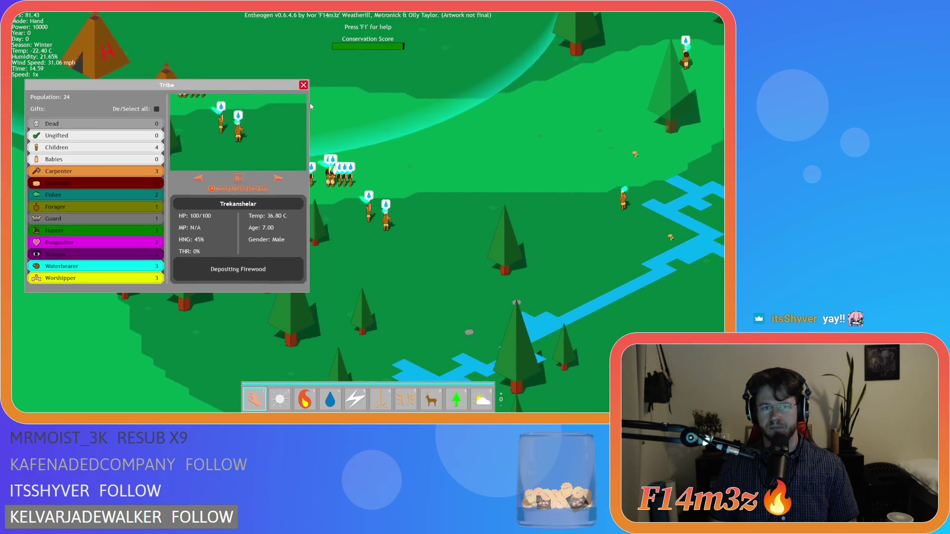
left_click(303, 86)
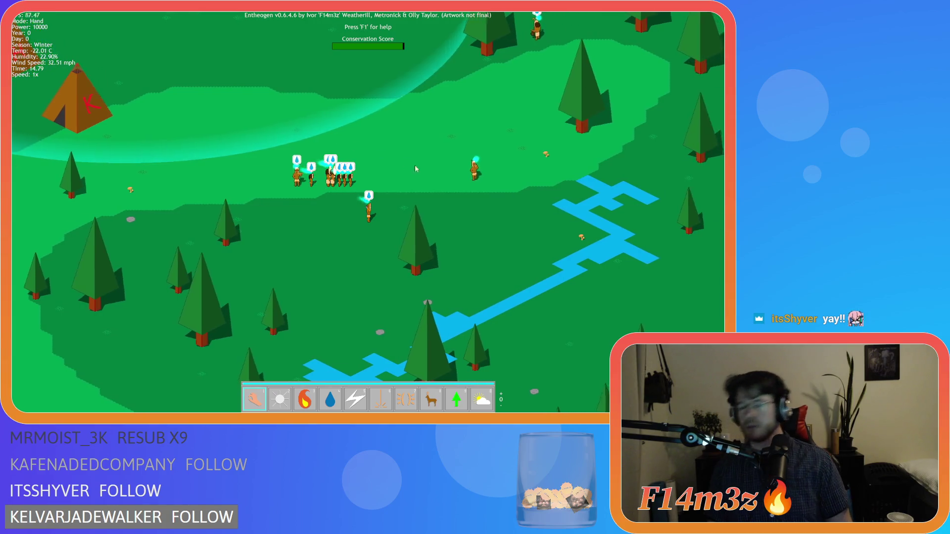
left_click(412, 160)
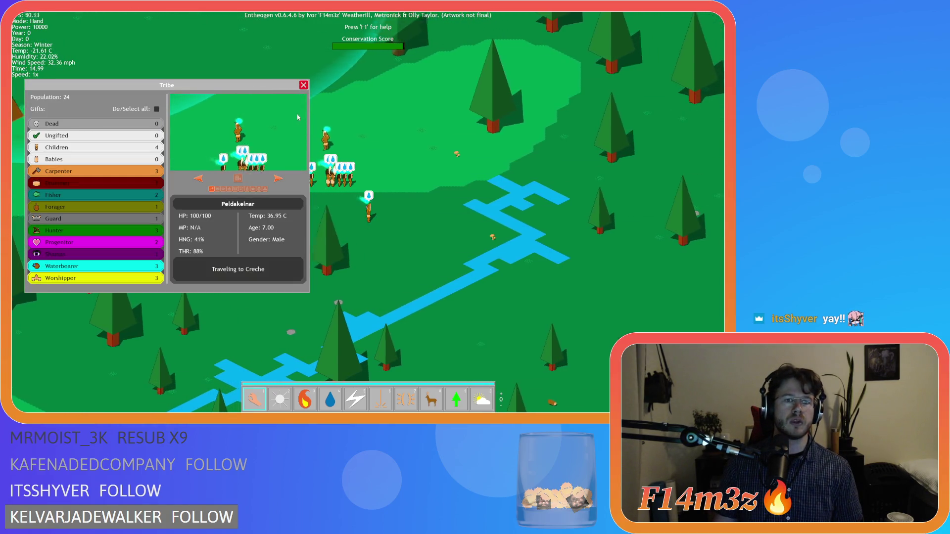
left_click(303, 86)
left_click(349, 215)
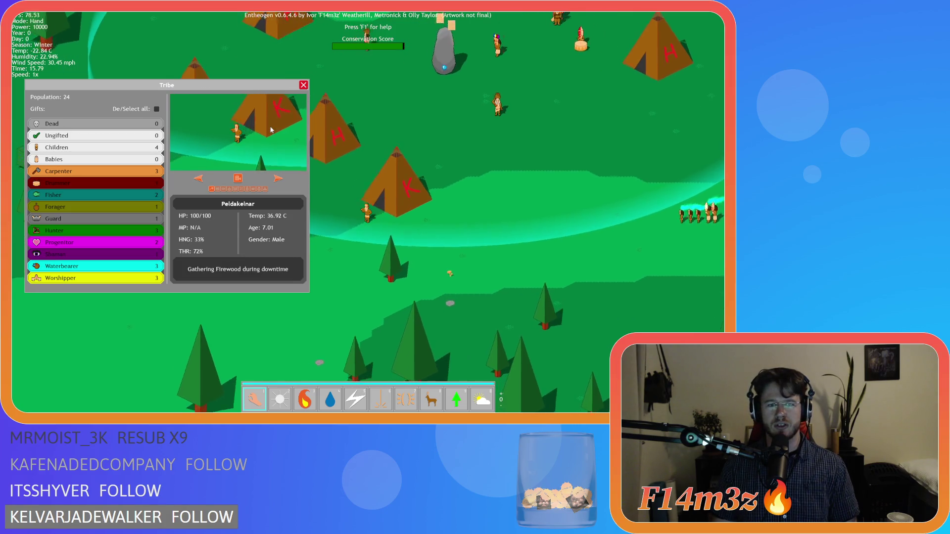
left_click(303, 87)
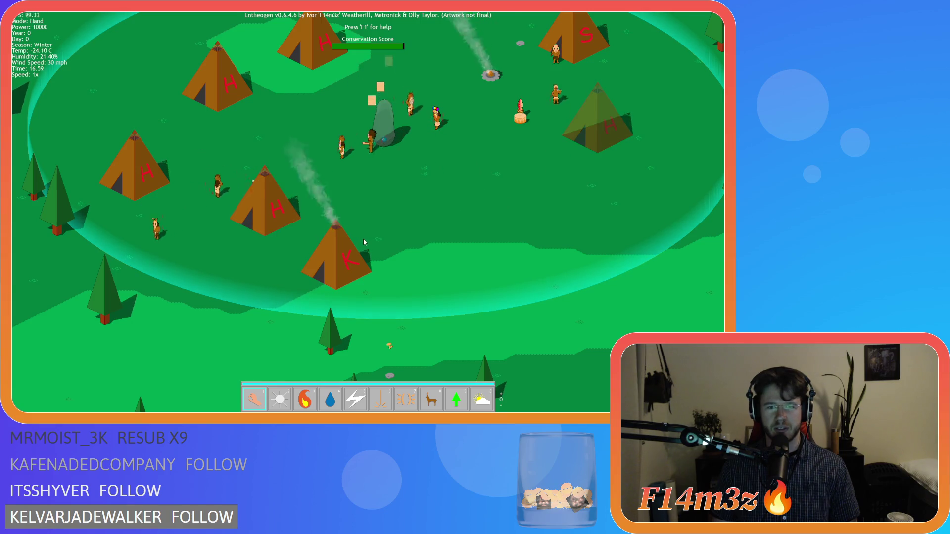
Step: Pan the camera left, right, up and down to survey the village
scroll(363, 238, "up", 3)
scroll(363, 238, "down", 3)
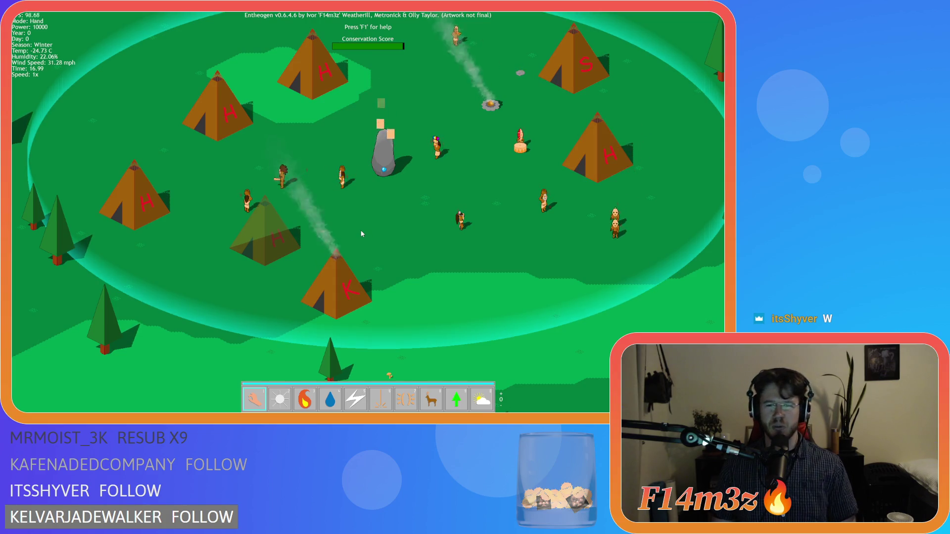
key("Left")
key("Left")
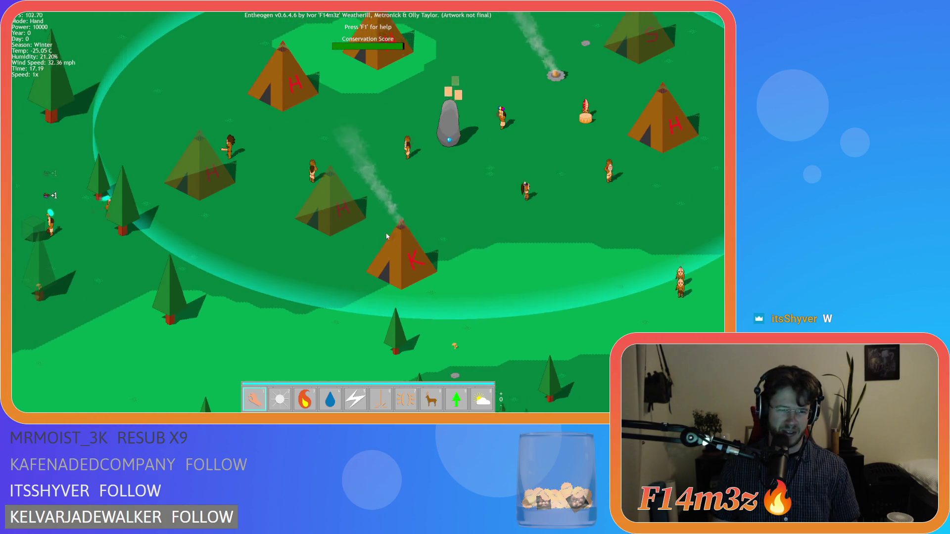
key("Right")
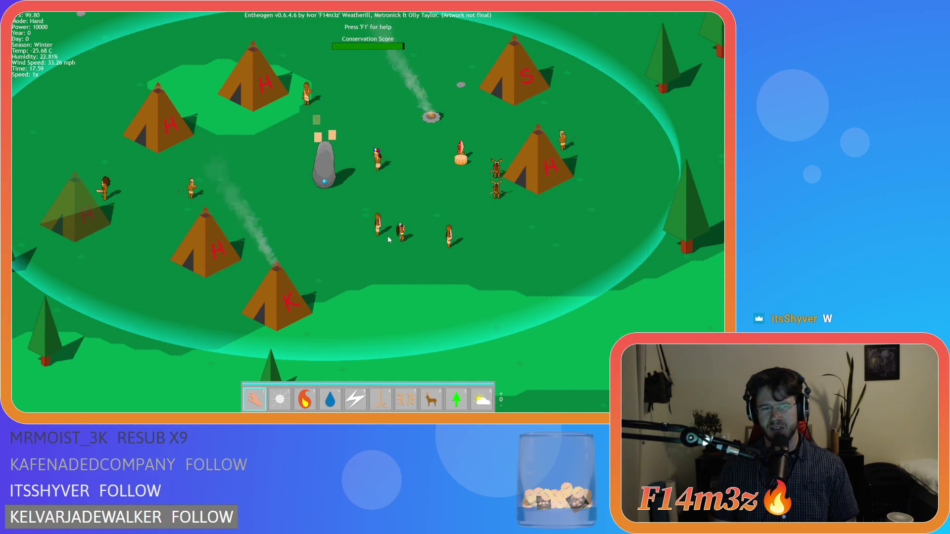
key("Right")
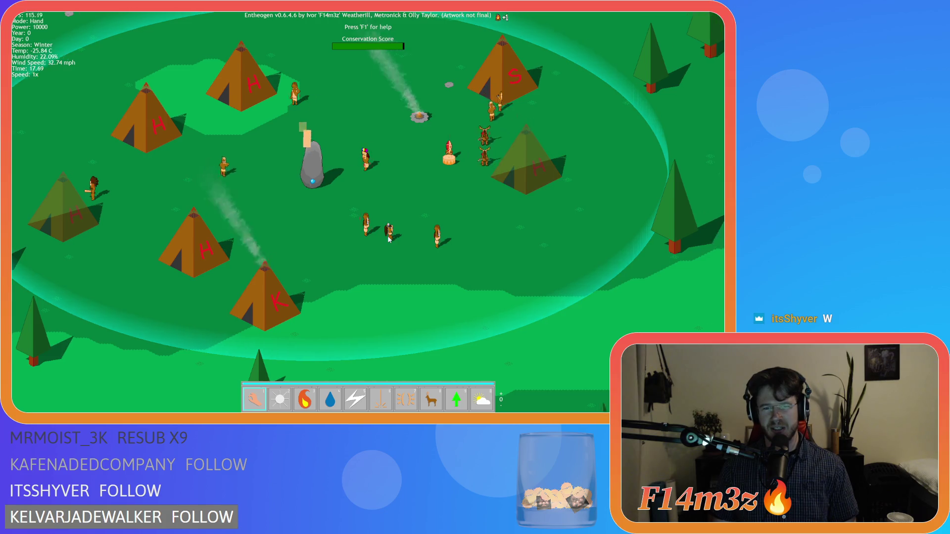
key("Left")
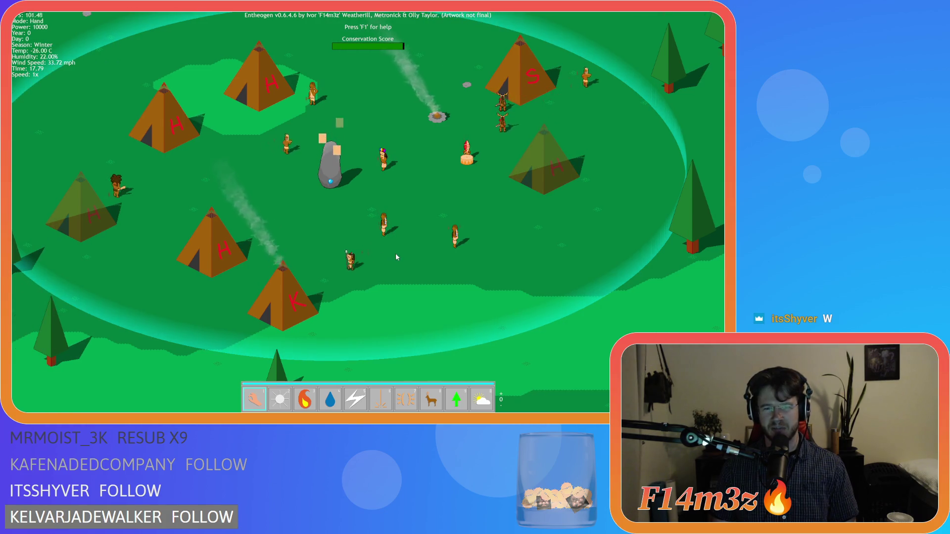
key("Left")
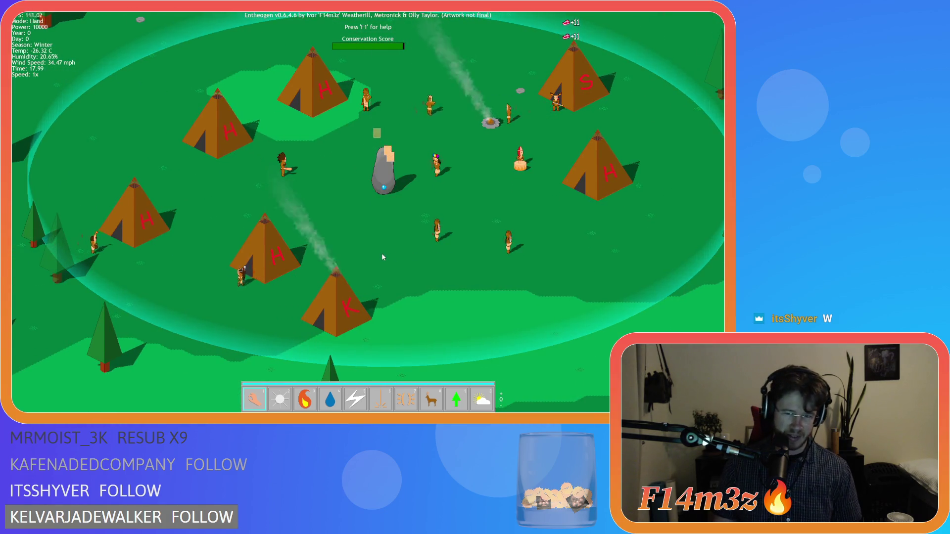
key("Up")
key("Right")
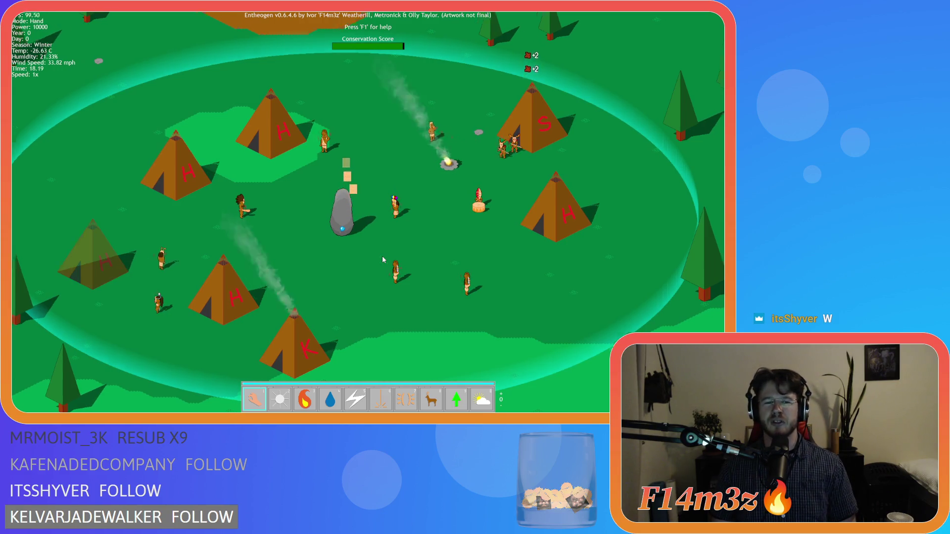
scroll(382, 259, "down", 3)
scroll(429, 280, "up", 3)
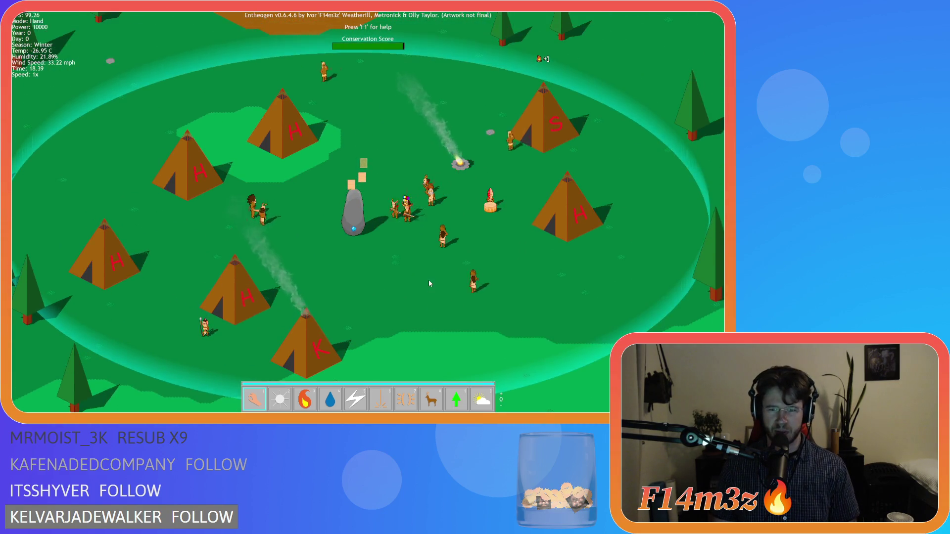
key("Down")
key("Right")
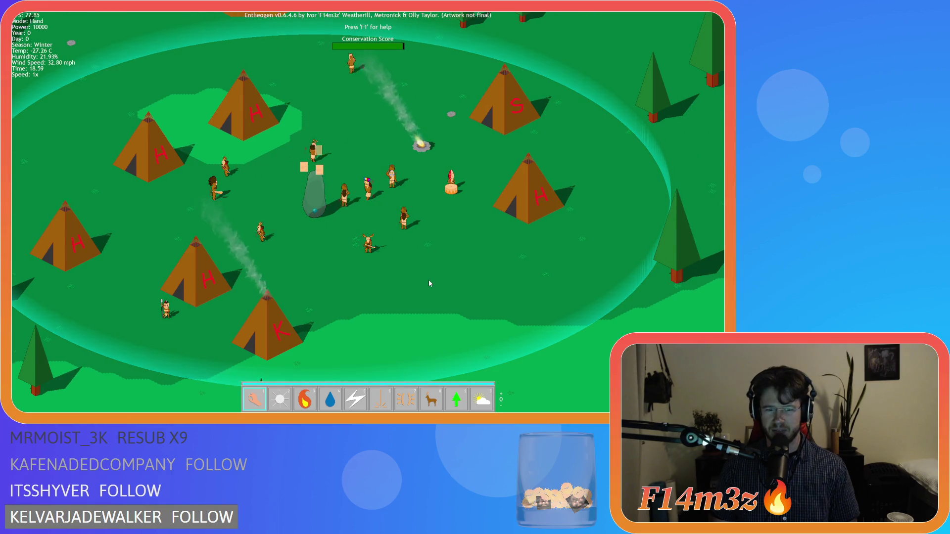
key("Left")
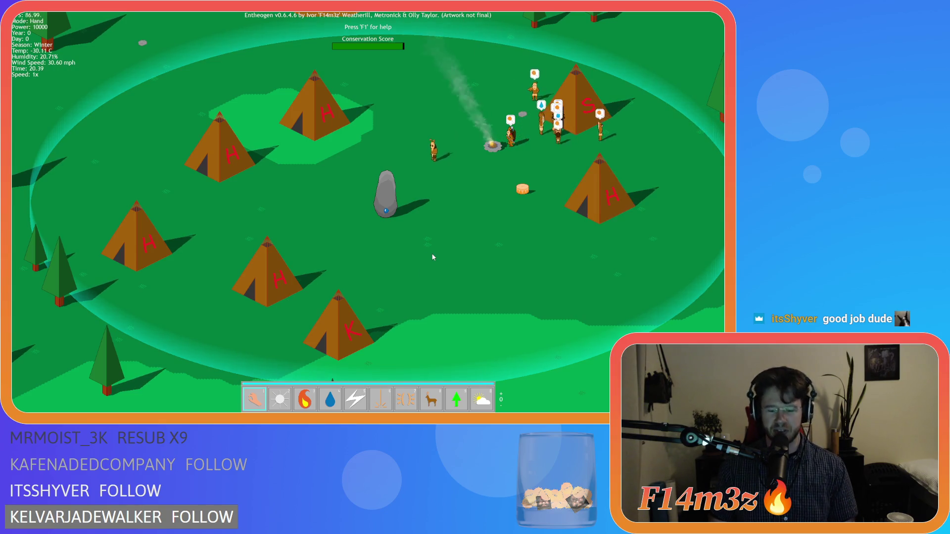
Step: Raise the game speed to 8x and zoom far out over the region
scroll(433, 257, "down", 2)
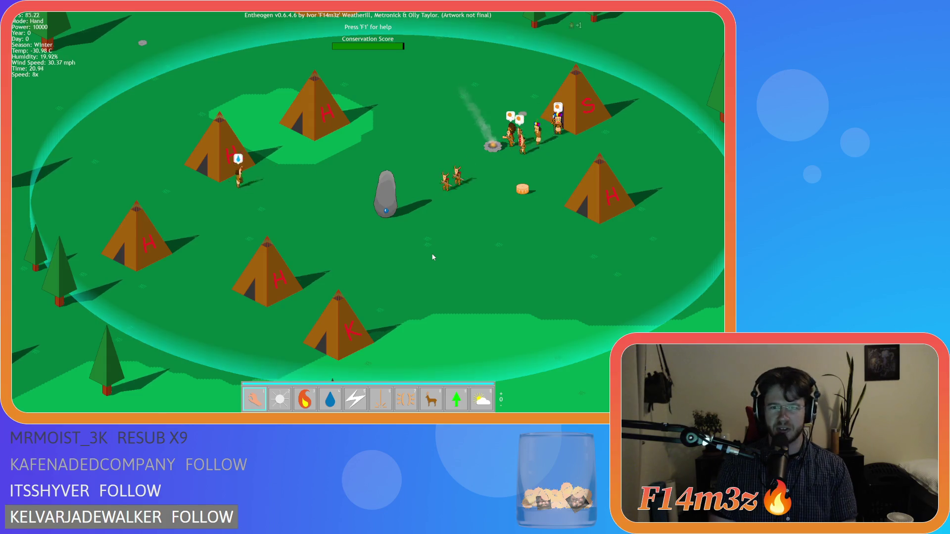
key("plus")
scroll(470, 269, "down", 5)
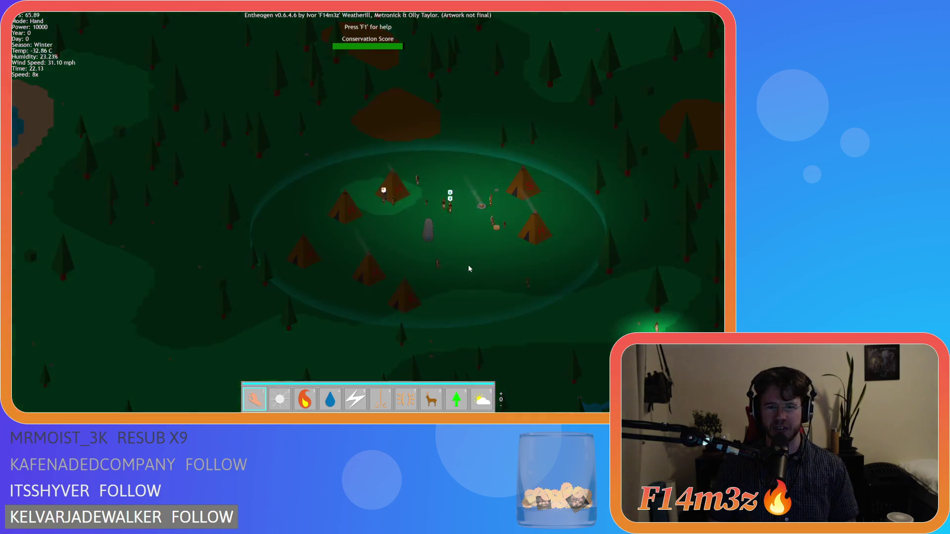
scroll(465, 264, "down", 3)
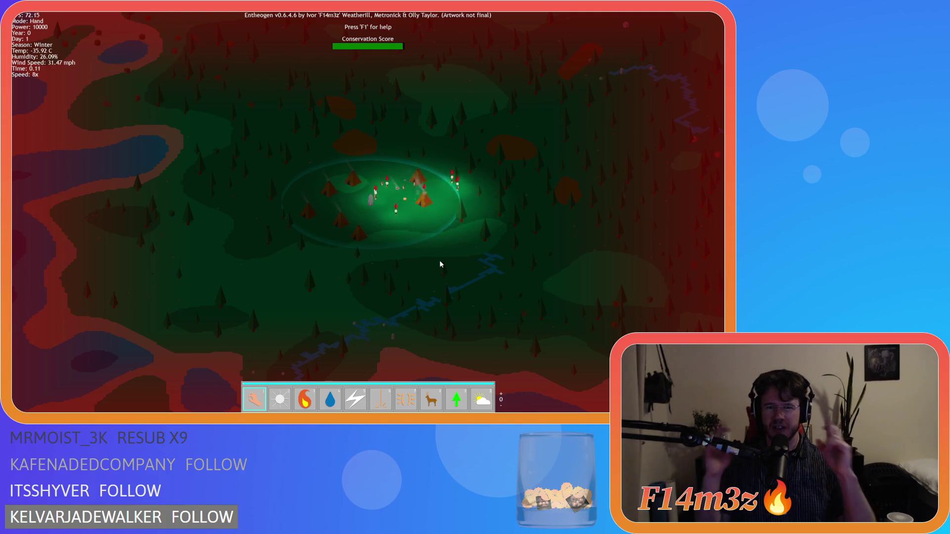
scroll(439, 260, "up", 4)
scroll(440, 260, "down", 2)
key("w")
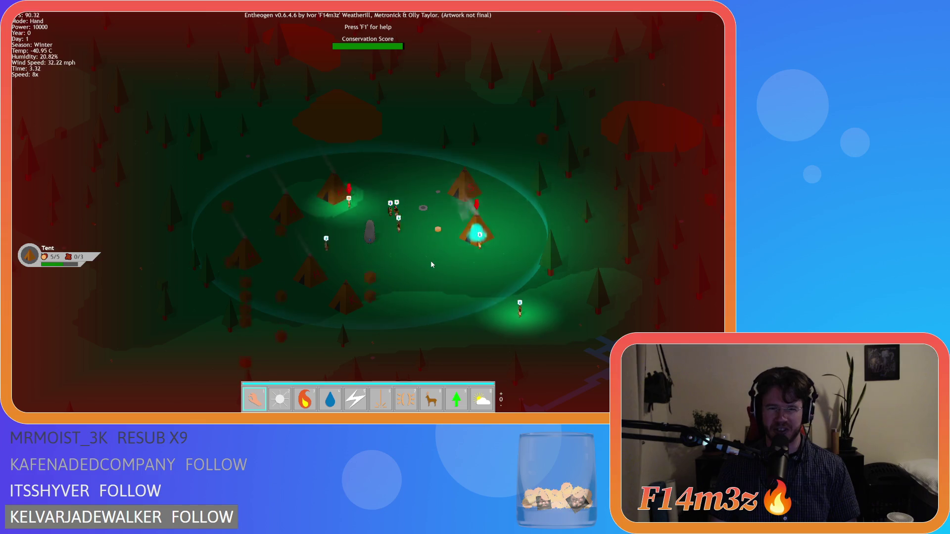
key("a")
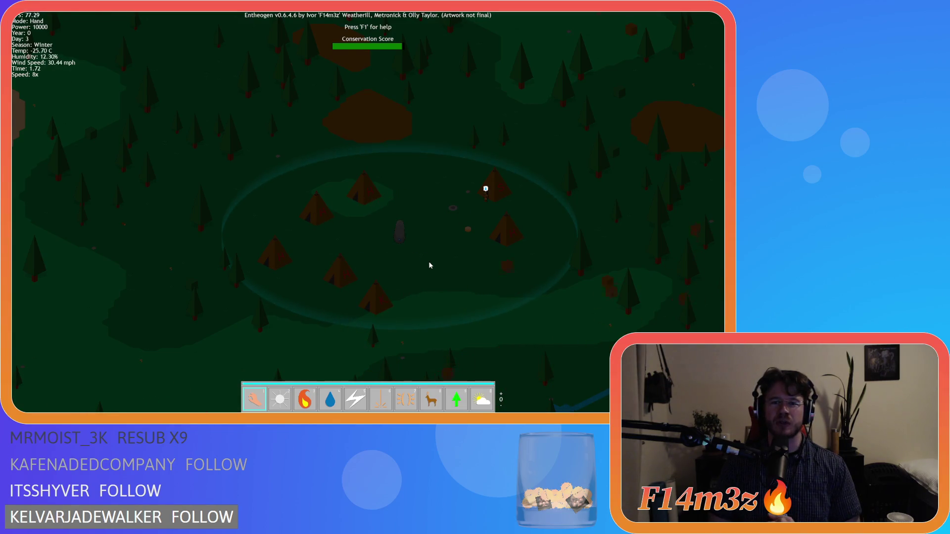
Step: Inspect the villager beside the S tent and check the tribe's inventory overview
scroll(457, 264, "up", 3)
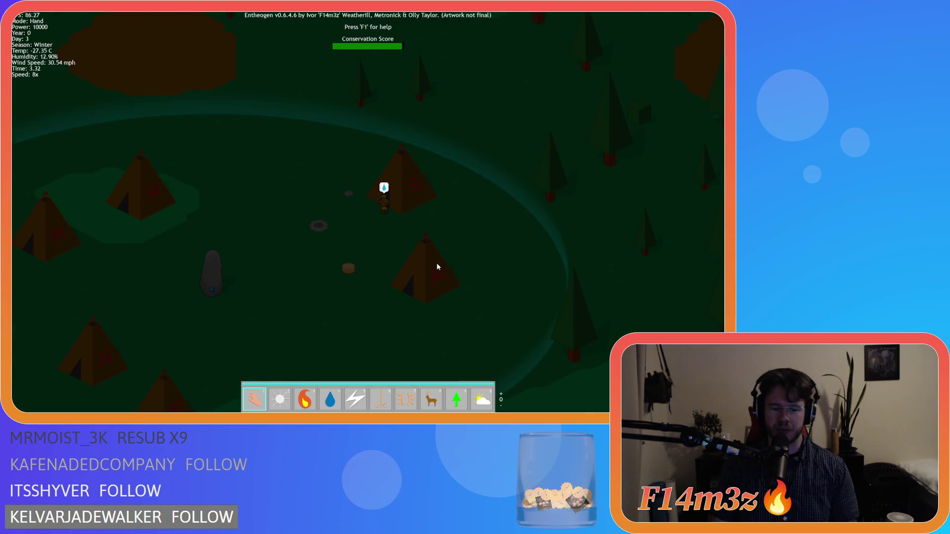
scroll(396, 230, "up", 5)
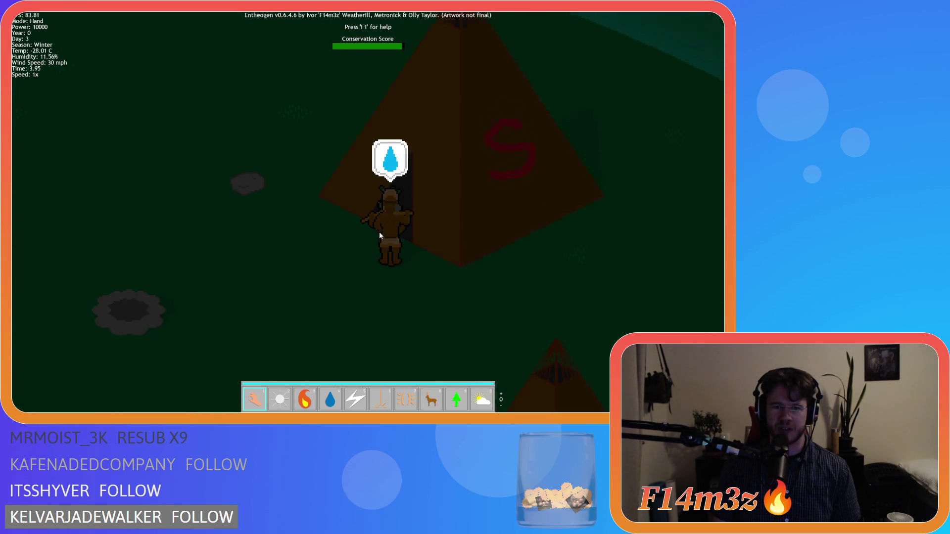
left_click(388, 265)
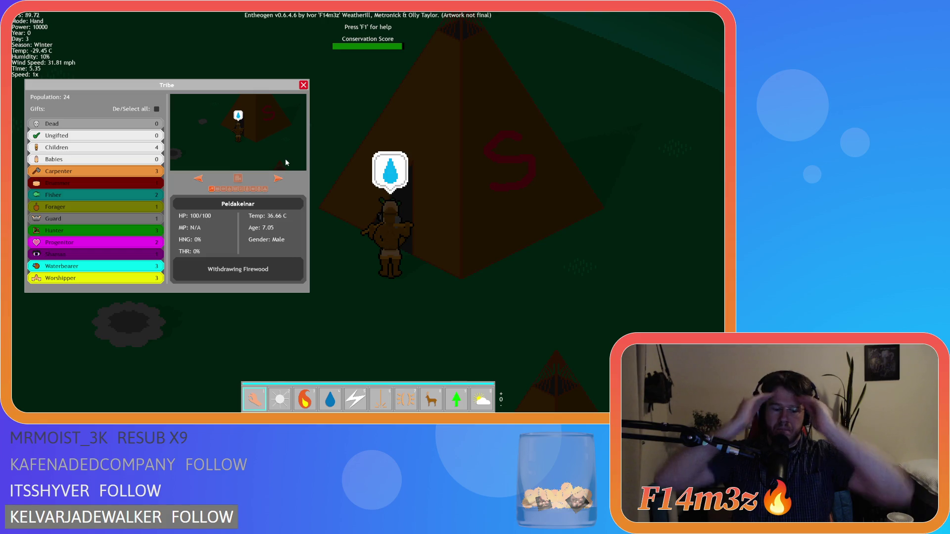
key("i")
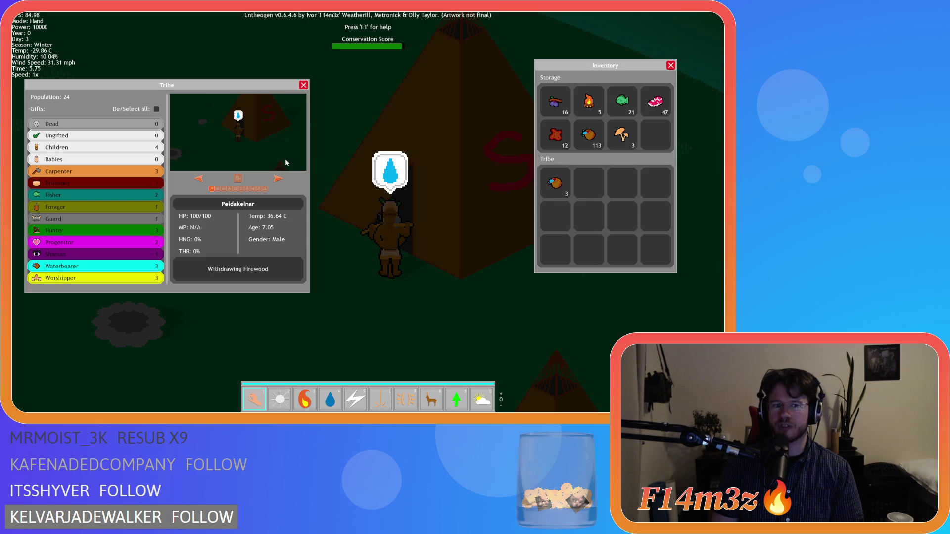
key("i")
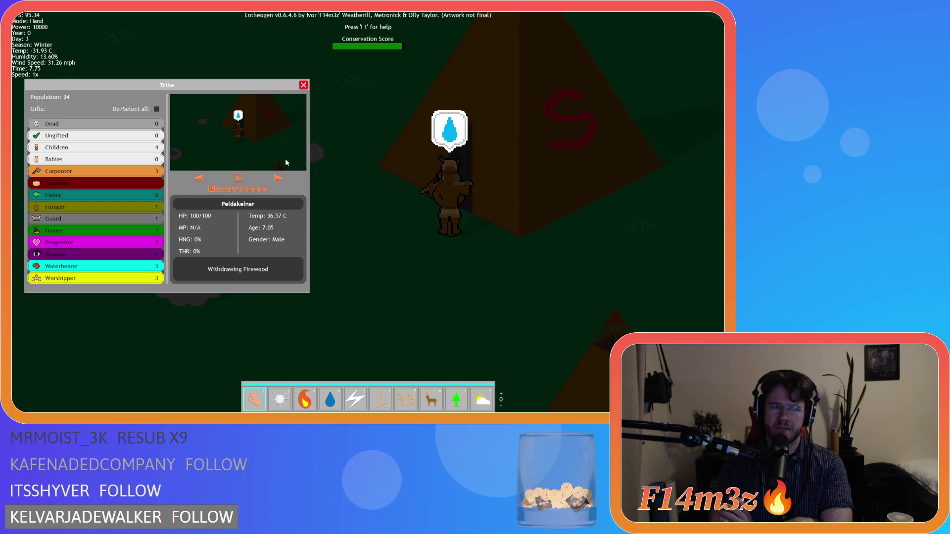
Step: Deselect every role in the tribe list and step through the next three villagers
left_click(157, 109)
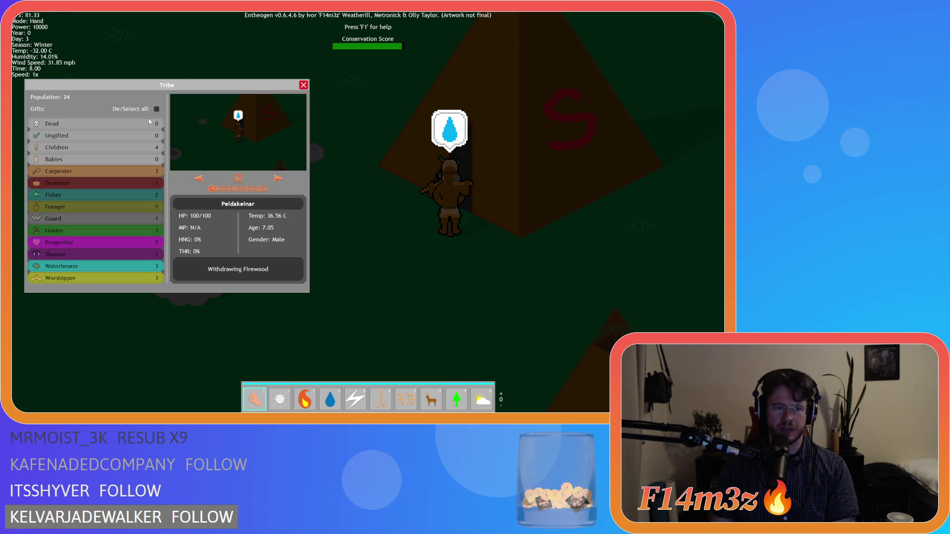
left_click(279, 179)
left_click(279, 179)
left_click(278, 179)
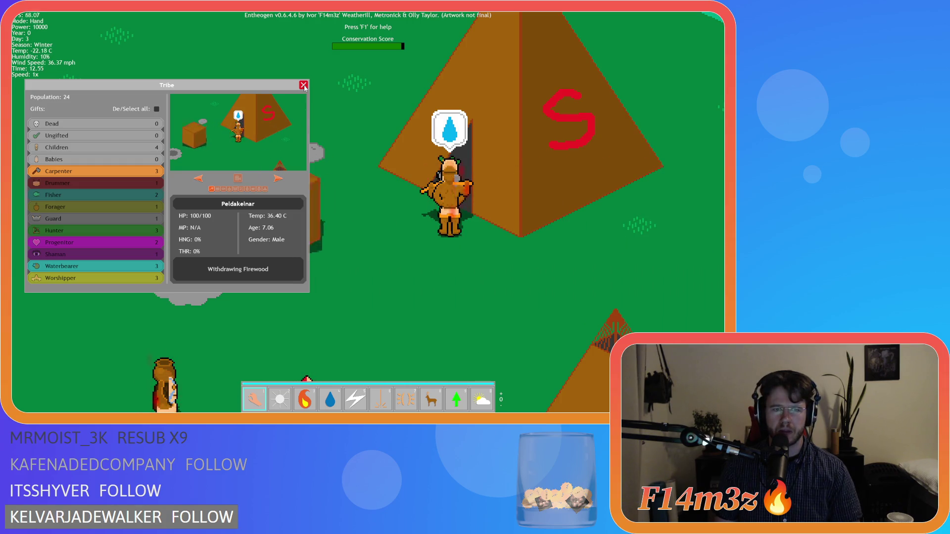
Step: Close the Tribe panel and quit the game, confirming with Y
left_click(304, 85)
key("Escape")
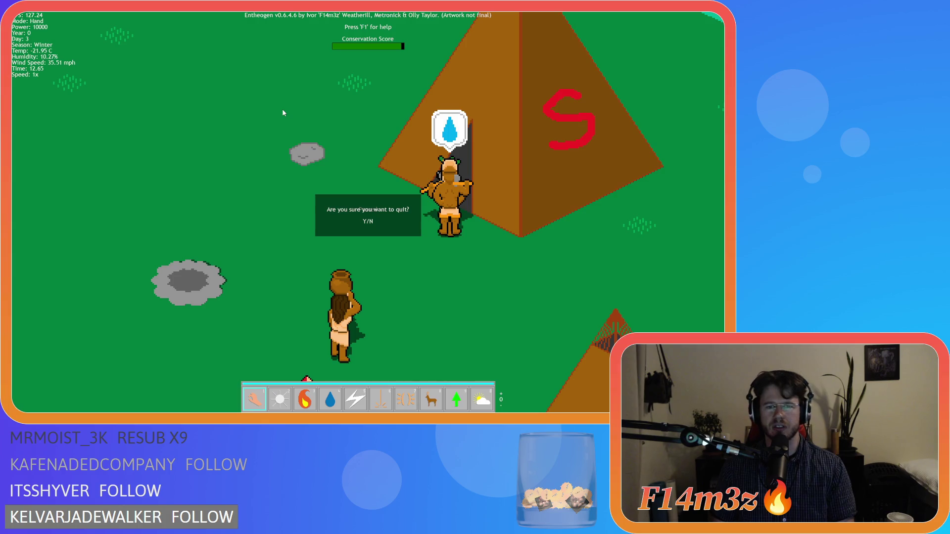
key("y")
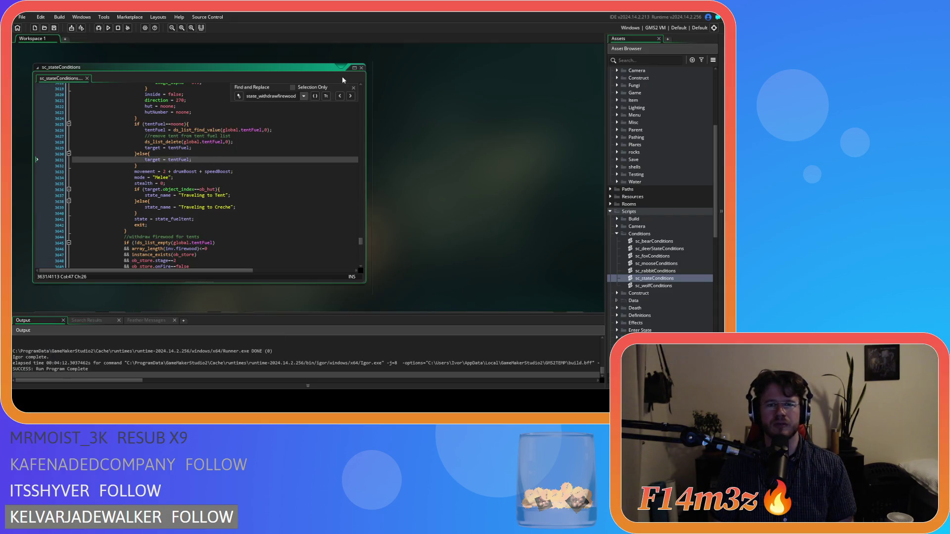
Step: Dismiss the Find and Replace bar and scroll through sc_stateConditions
left_click(354, 87)
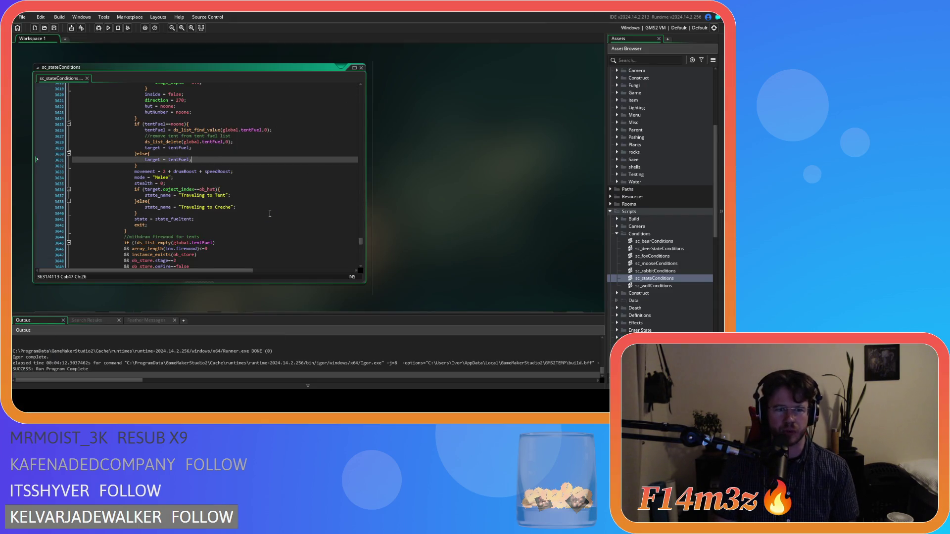
scroll(270, 213, "up", 2)
scroll(269, 213, "up", 20)
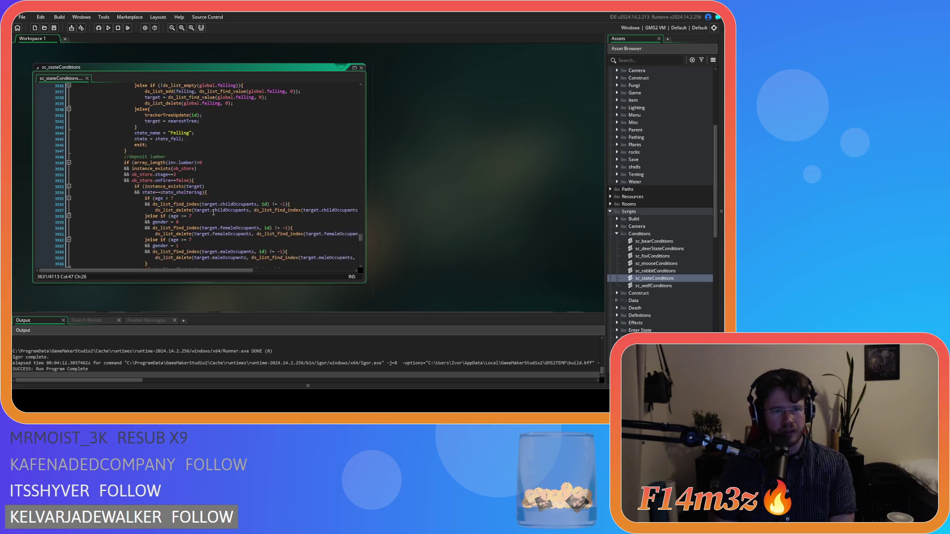
scroll(198, 207, "up", 3)
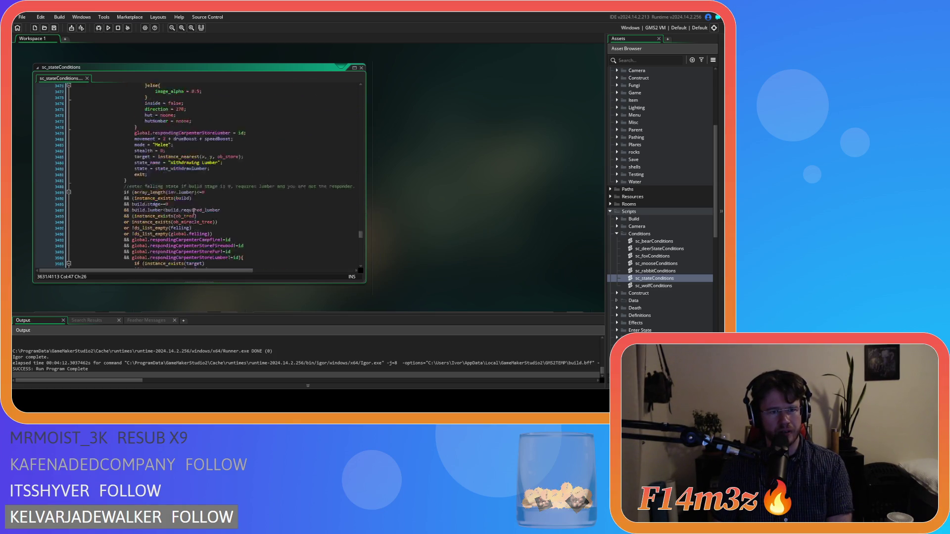
scroll(194, 211, "down", 10)
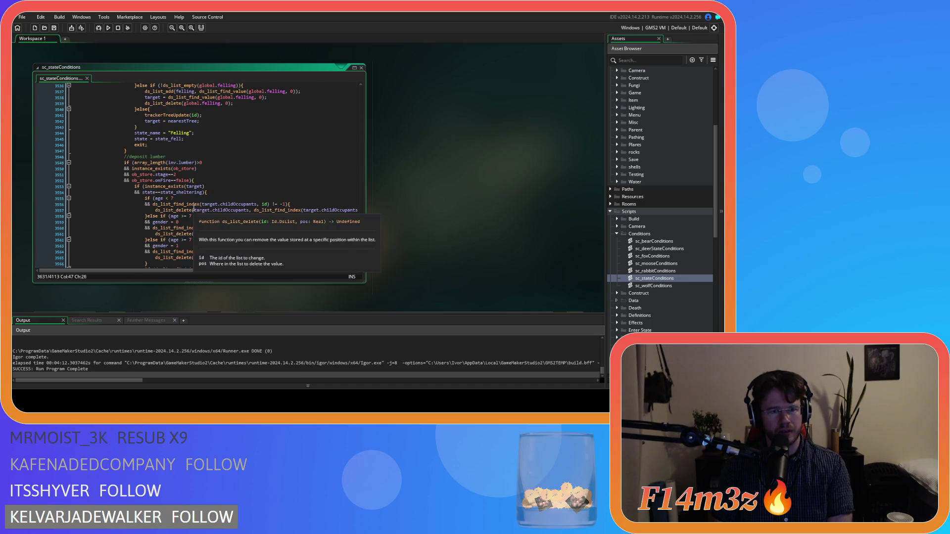
scroll(194, 210, "down", 11)
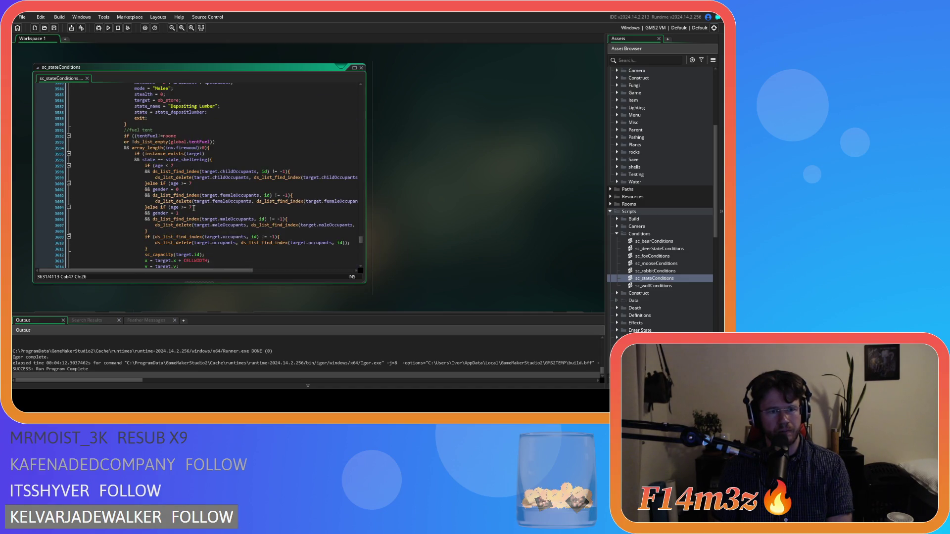
scroll(193, 208, "down", 9)
scroll(194, 209, "down", 3)
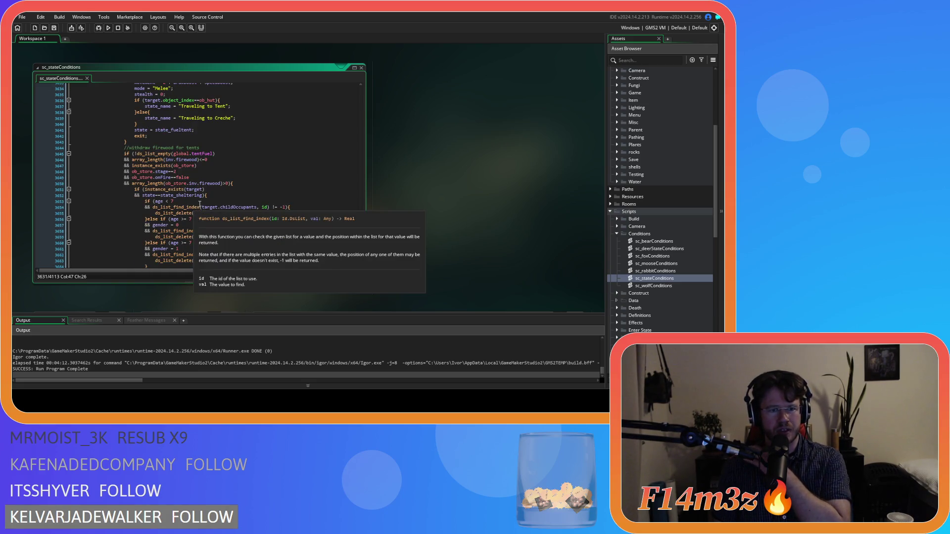
Step: Examine the tentFuel list-empty and ob_store.inv.firewood conditions, then open the ob_human object
left_click(247, 152)
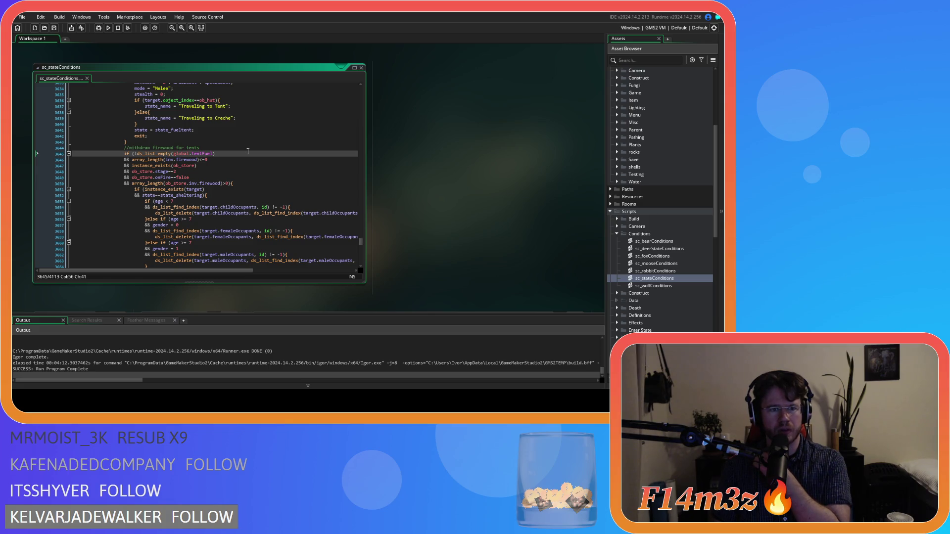
left_click(241, 160)
left_click(239, 163)
left_click(233, 172)
left_click(228, 178)
left_click(202, 184)
scroll(265, 187, "down", 8)
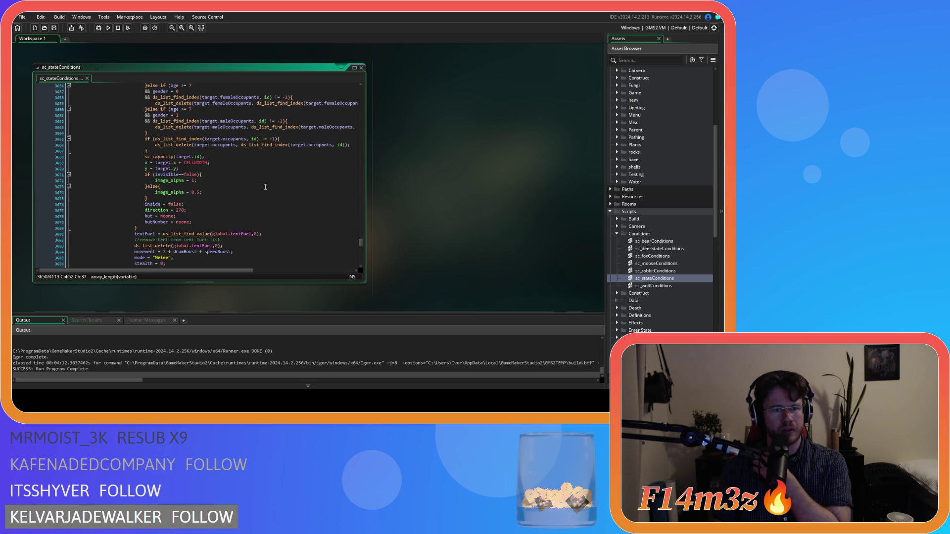
scroll(265, 187, "down", 3)
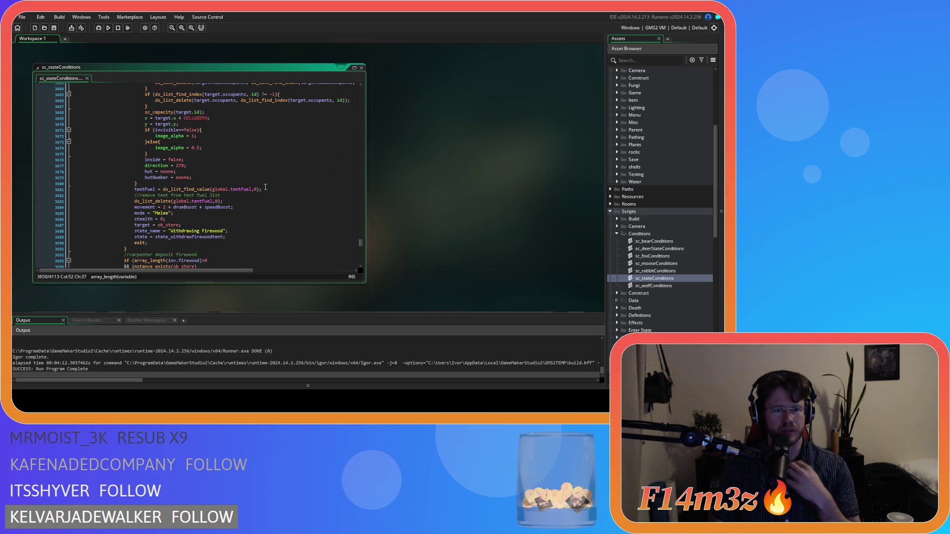
scroll(264, 189, "up", 10)
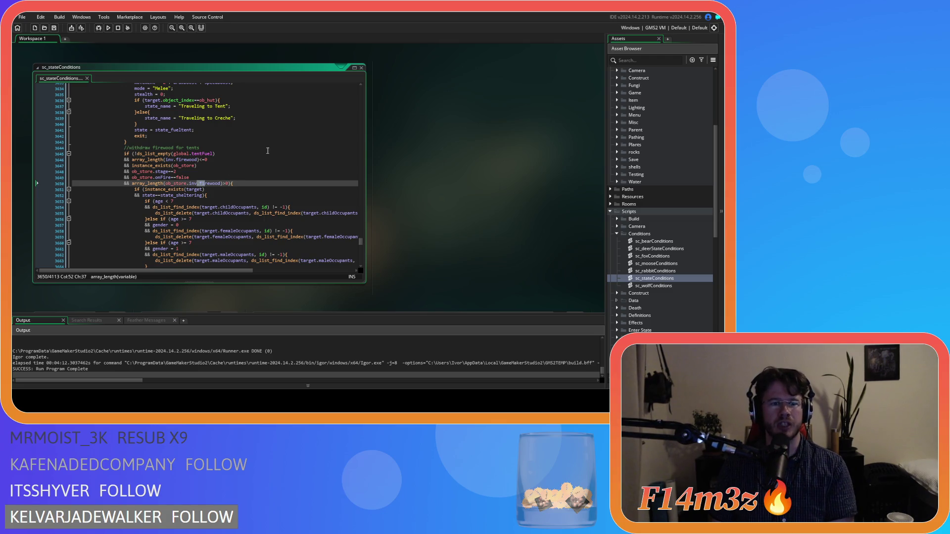
scroll(648, 212, "up", 5)
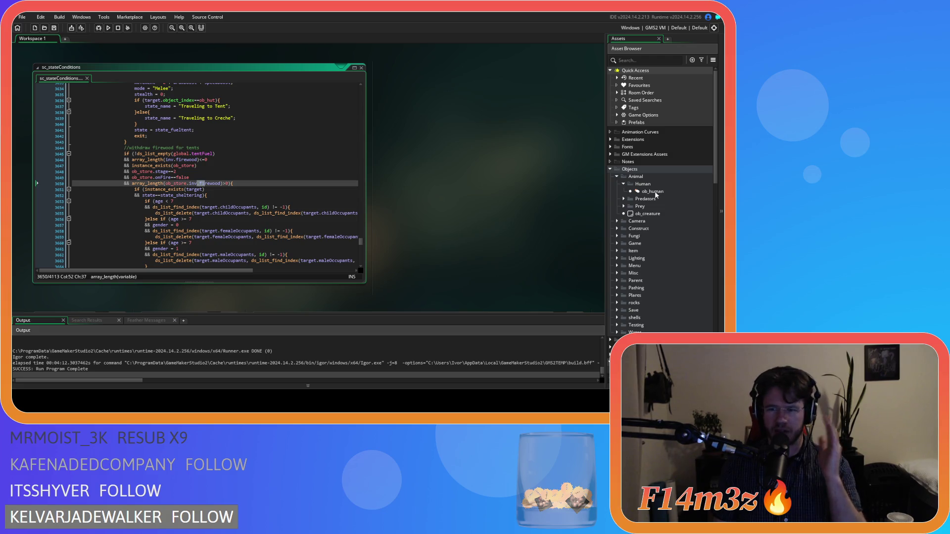
double_click(655, 193)
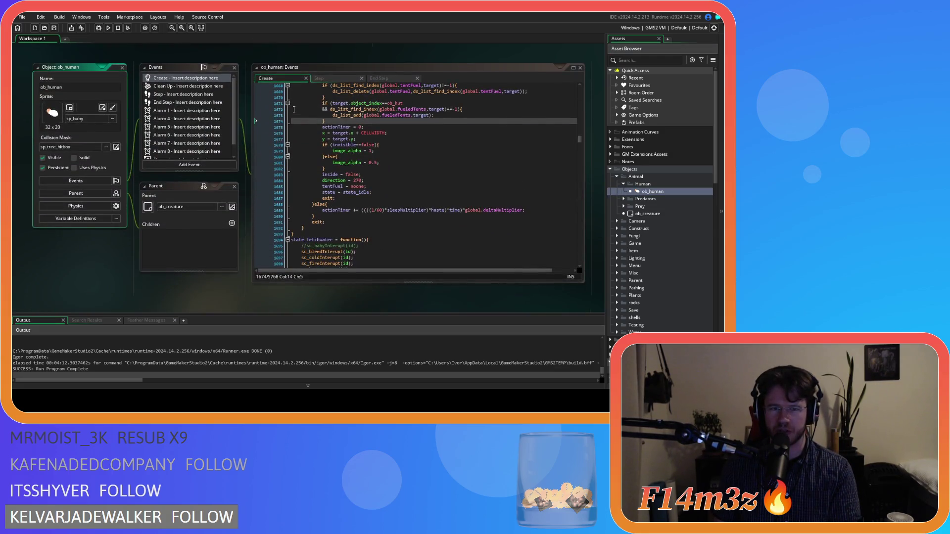
Step: Search ob_human's Create code for state_withdrawfirewoodtent and close the find bar
left_click(357, 157)
key("ctrl+f")
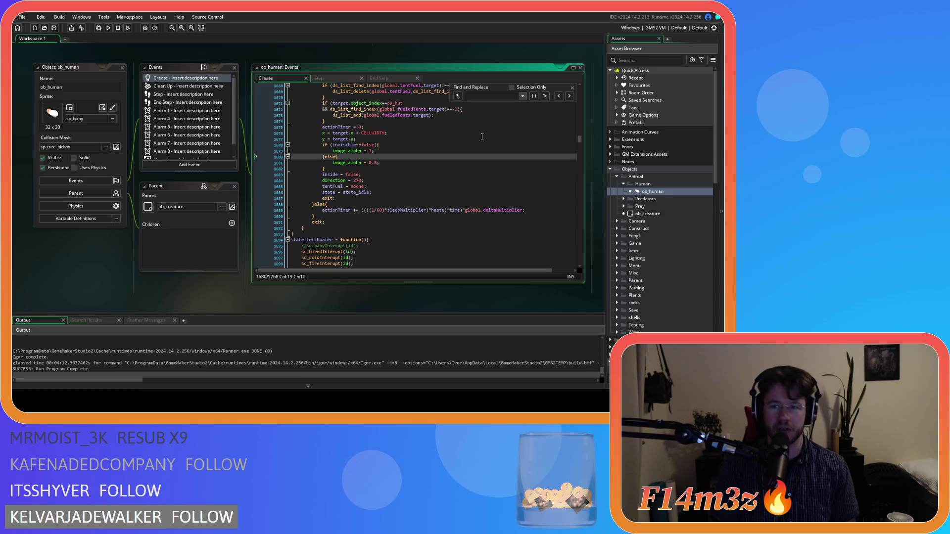
type("state")
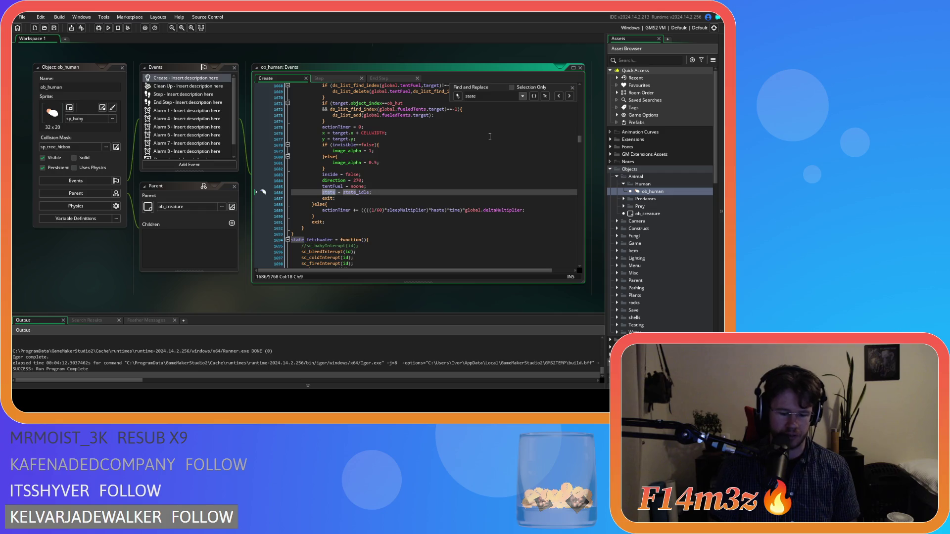
type("_withdrawfirewood")
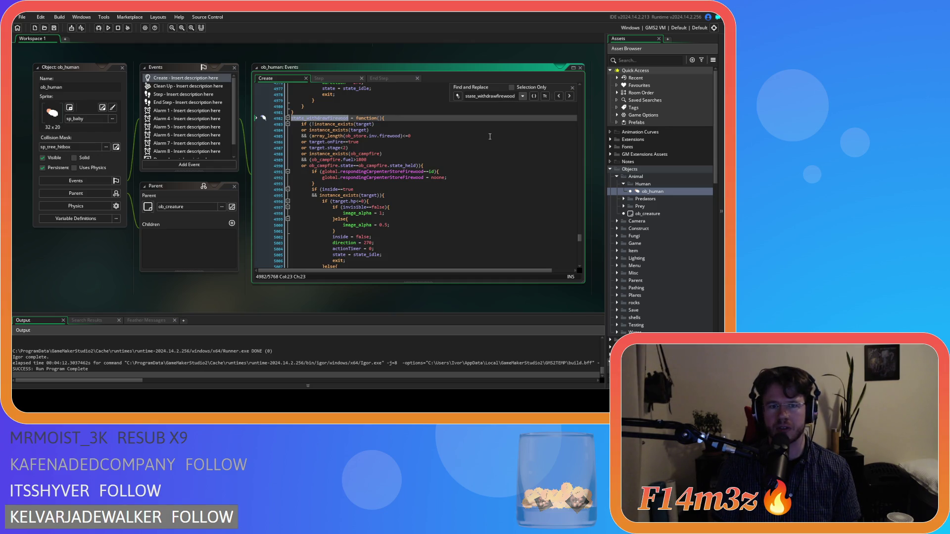
type("tent")
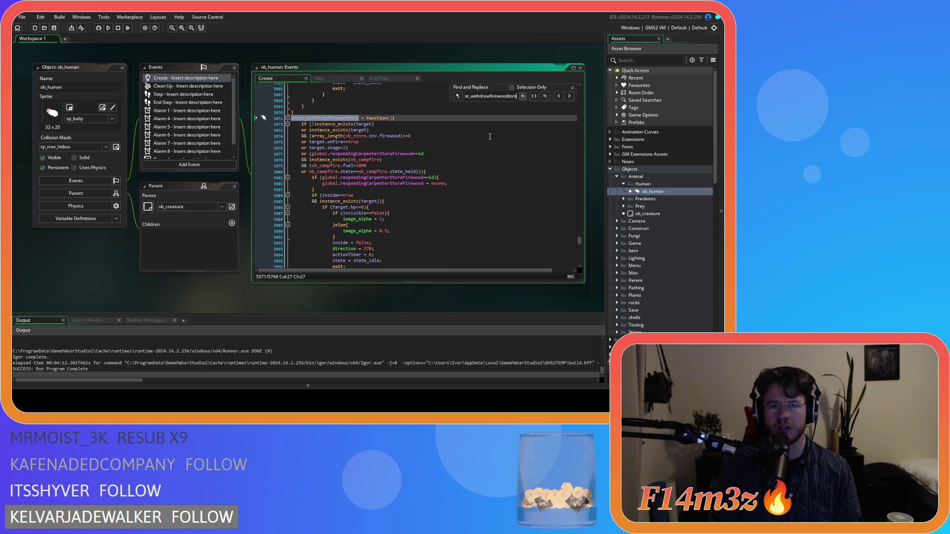
left_click(490, 147)
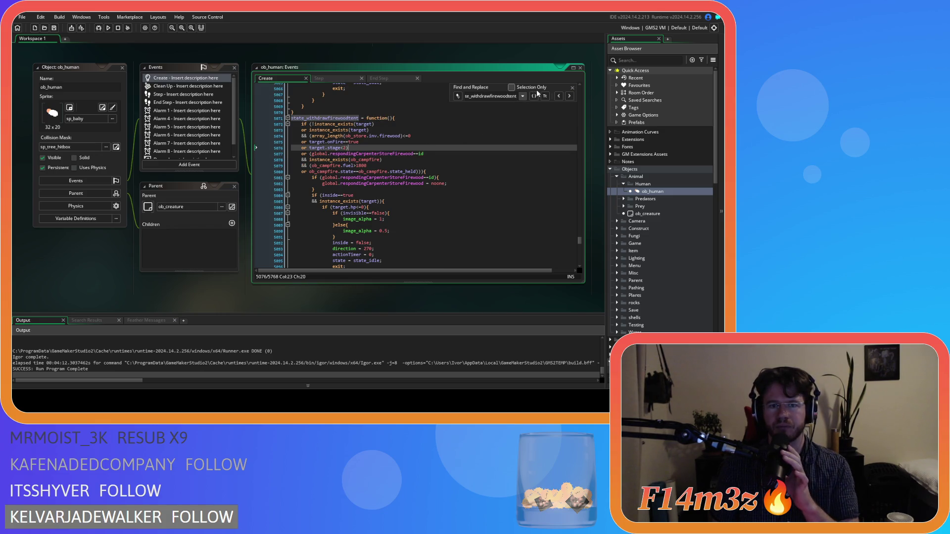
left_click(572, 88)
Step: Step through the function's firewood and target.stage checks and select the carpenter firewood reset block
left_click(457, 136)
key("Down")
key("Down")
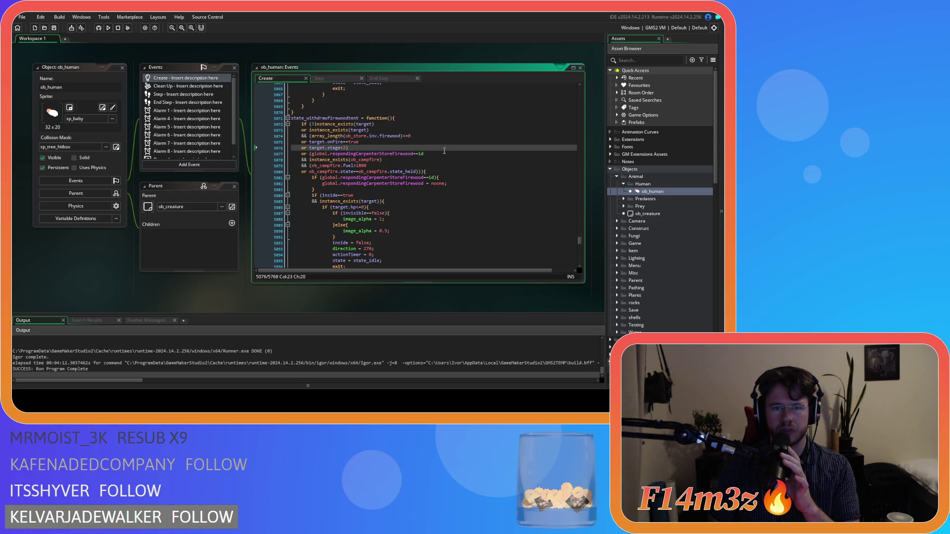
left_click(444, 154)
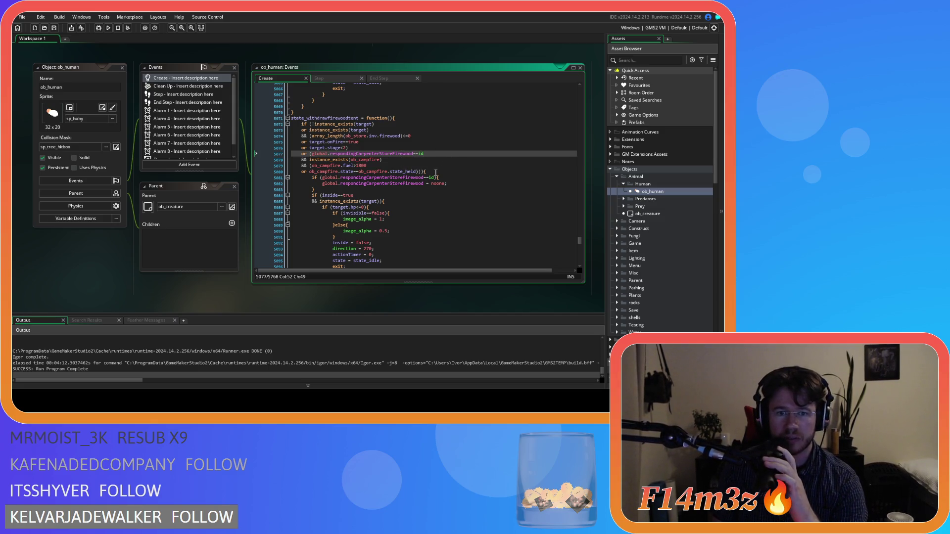
left_click_drag(337, 187, 274, 180)
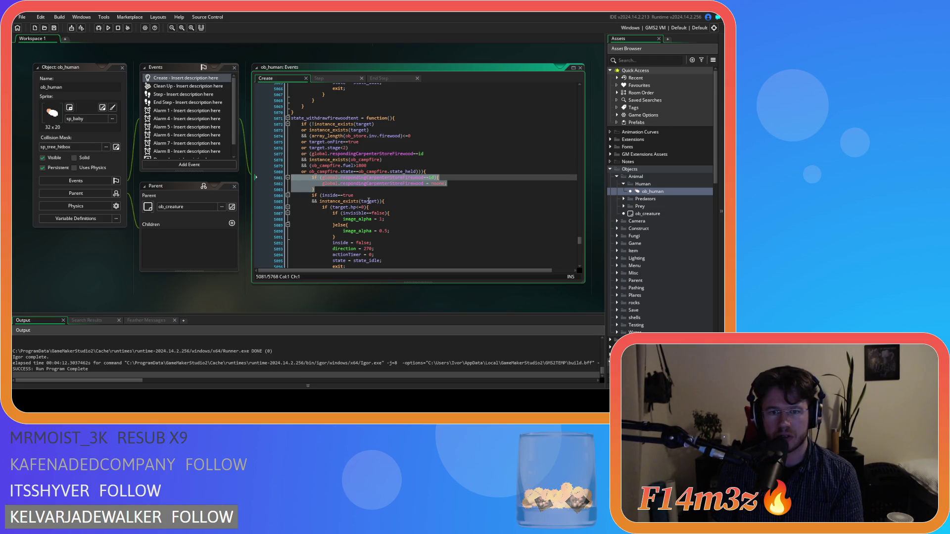
Step: Delete the global.respondingCarpenterStoreFirewood reset block and return to the target-existence check on line 5073
key("BackSpace")
key("BackSpace")
scroll(432, 220, "down", 10)
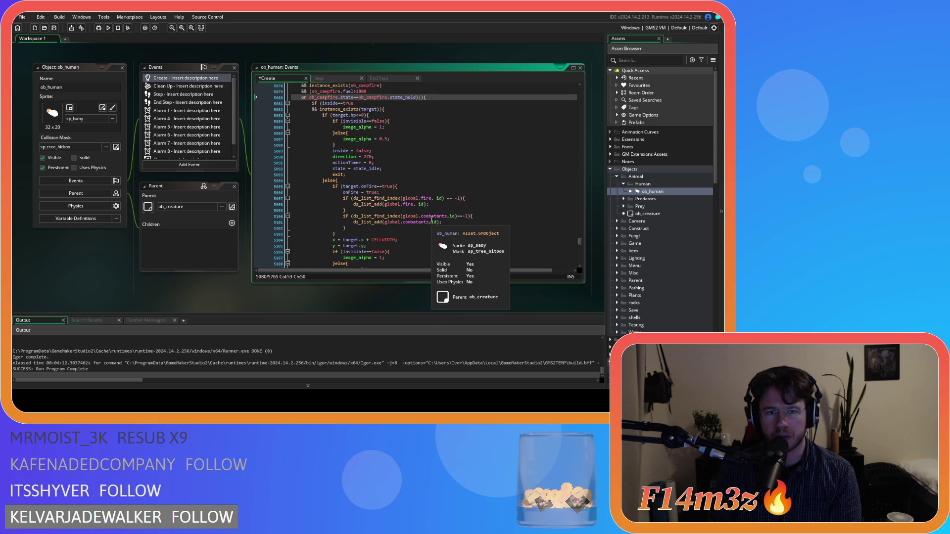
scroll(432, 219, "down", 5)
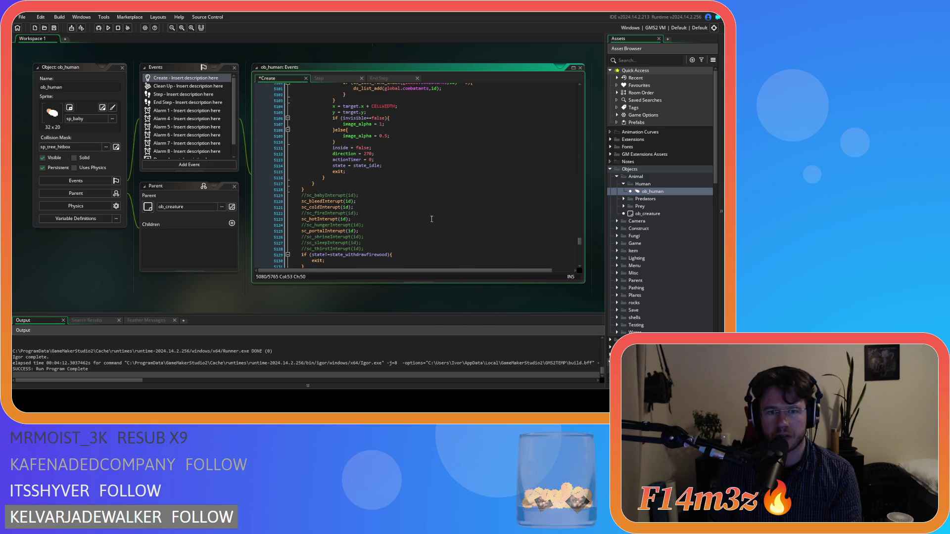
scroll(432, 219, "up", 1)
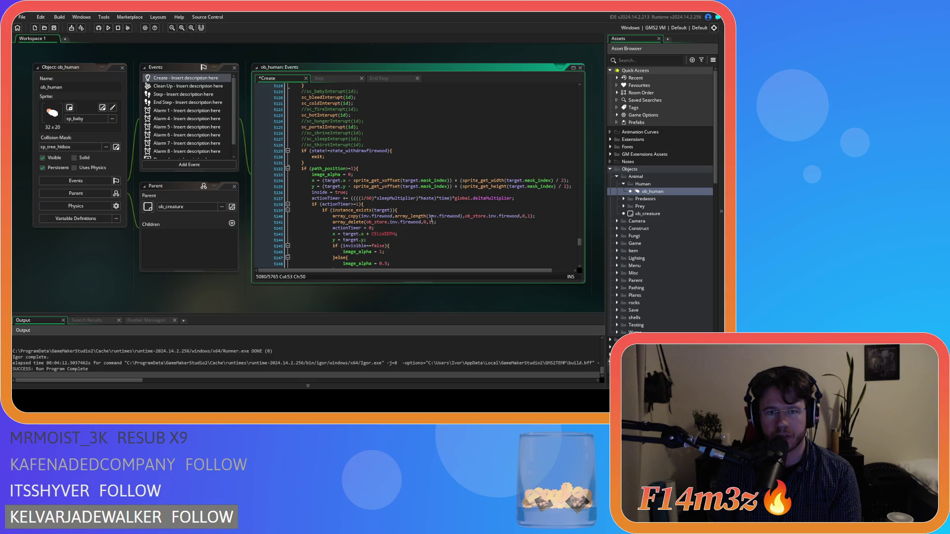
scroll(431, 219, "up", 2)
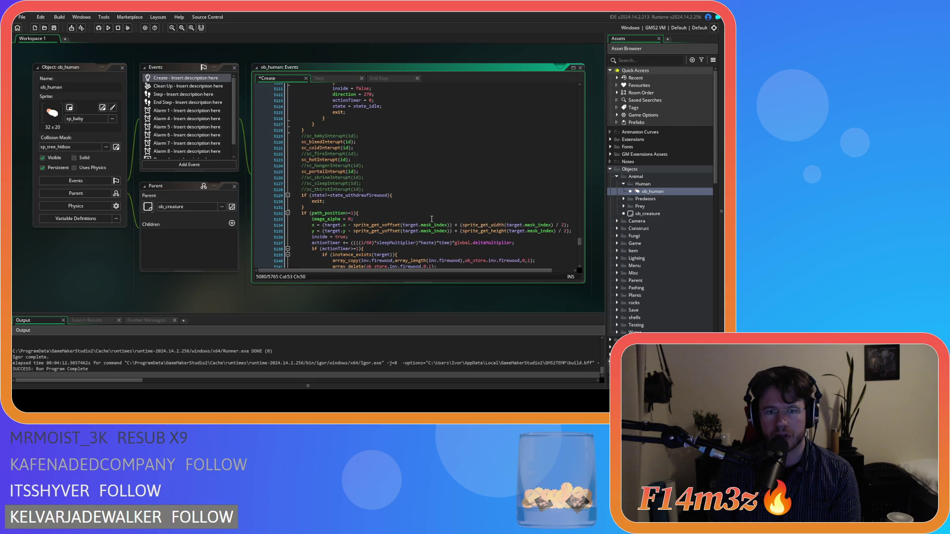
scroll(432, 219, "up", 1)
scroll(432, 219, "up", 14)
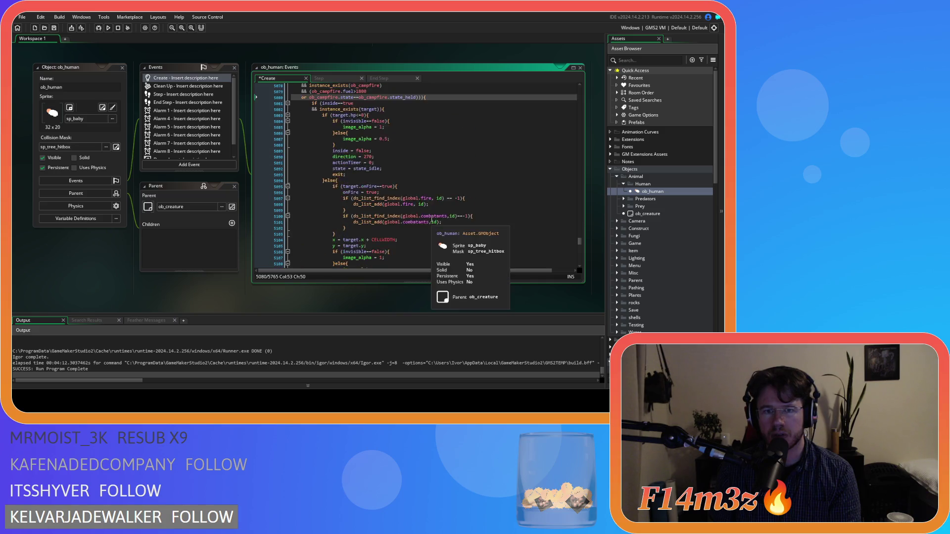
left_click(406, 130)
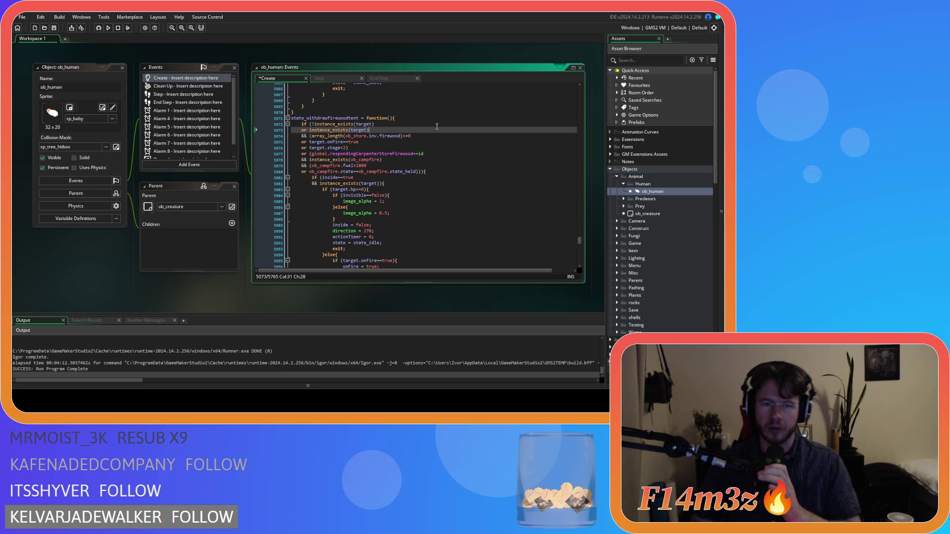
Step: Save the ob_human Create code and step through the exit conditions on lines 5076–5080
left_click(392, 146)
key("ctrl+s")
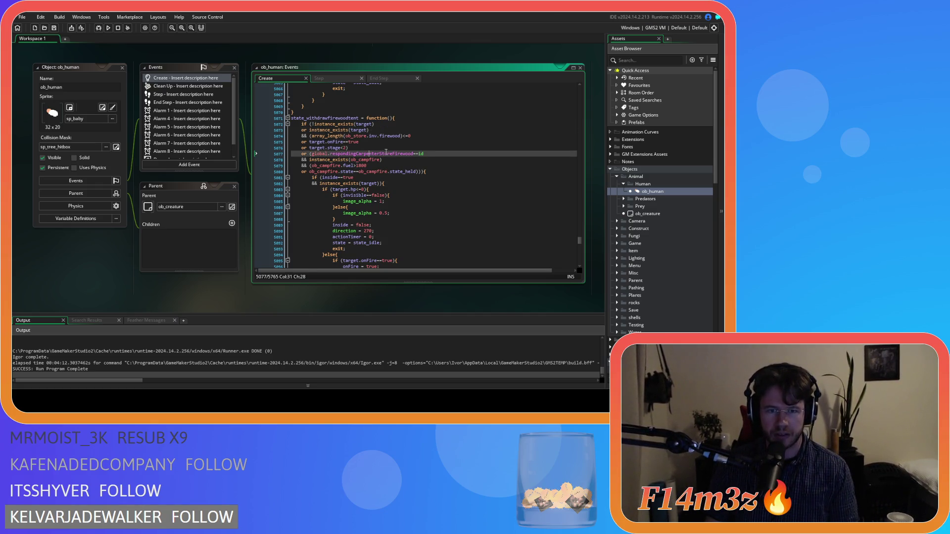
key("Down")
key("Down")
key("Down")
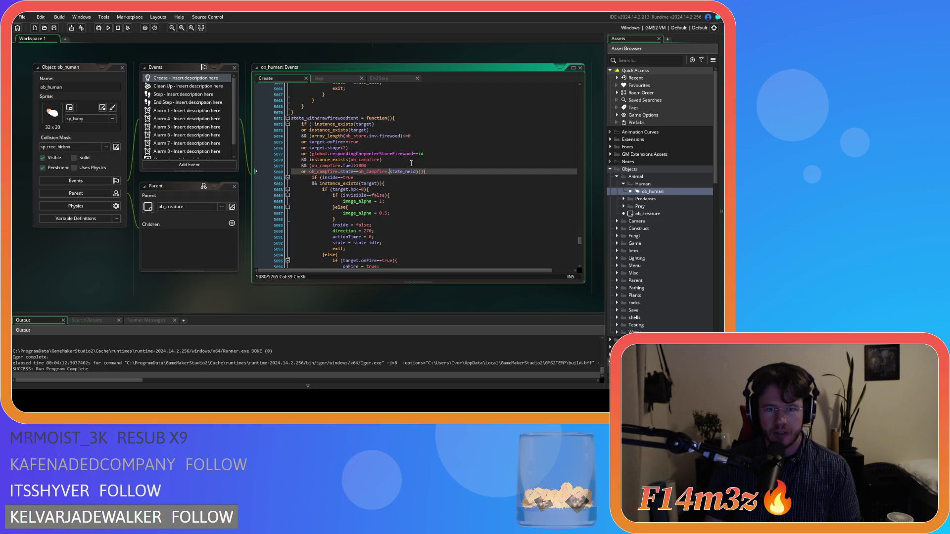
left_click(452, 172)
key("Up")
key("Up")
key("Up")
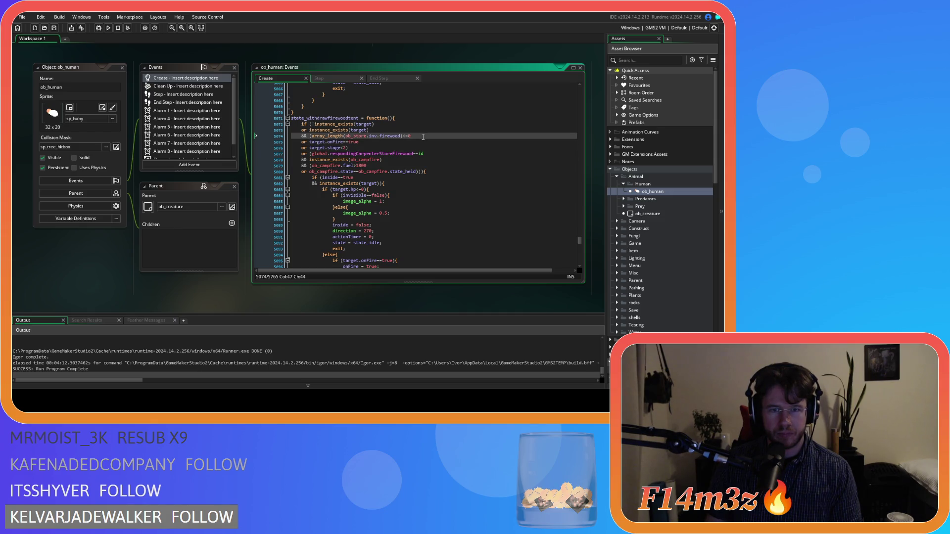
Step: Review the ob_campfire existence check and the firewood array check lines
scroll(423, 136, "up", 20)
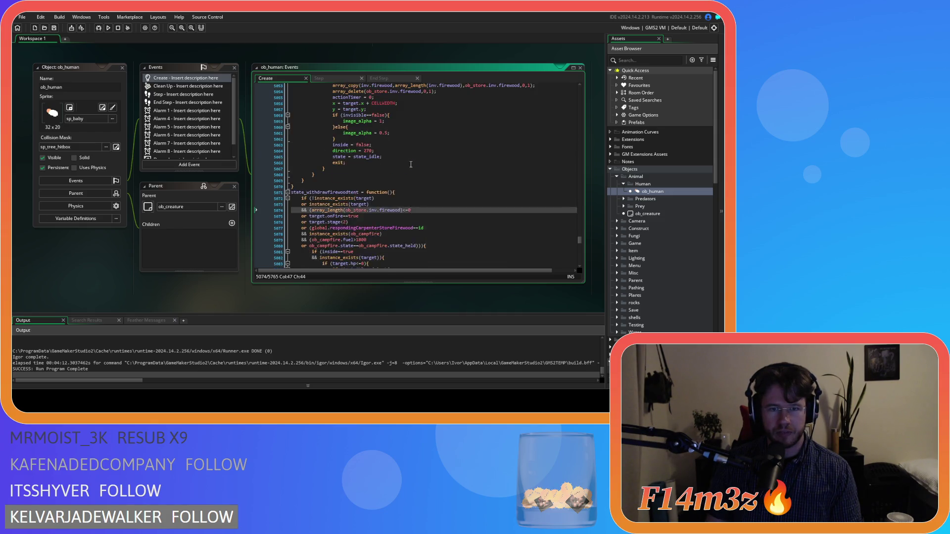
scroll(410, 168, "down", 2)
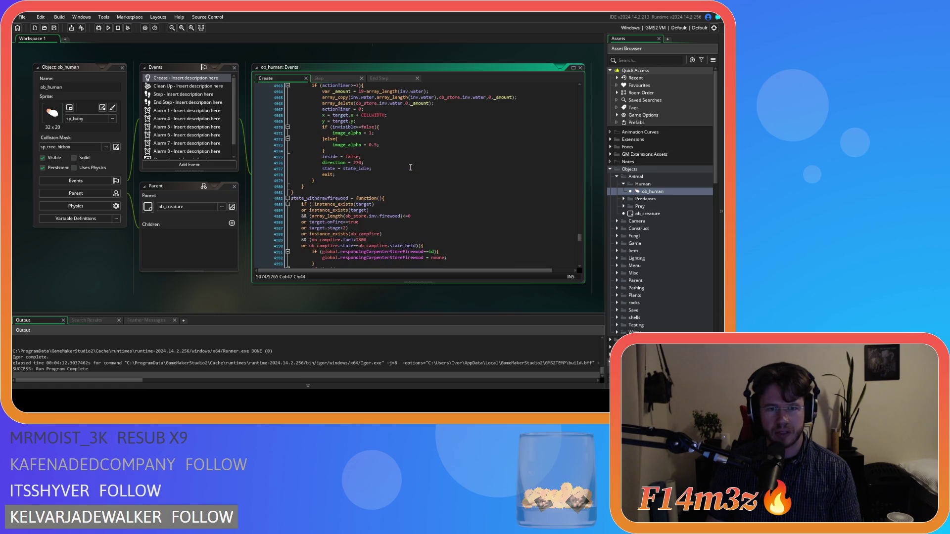
scroll(410, 167, "down", 1)
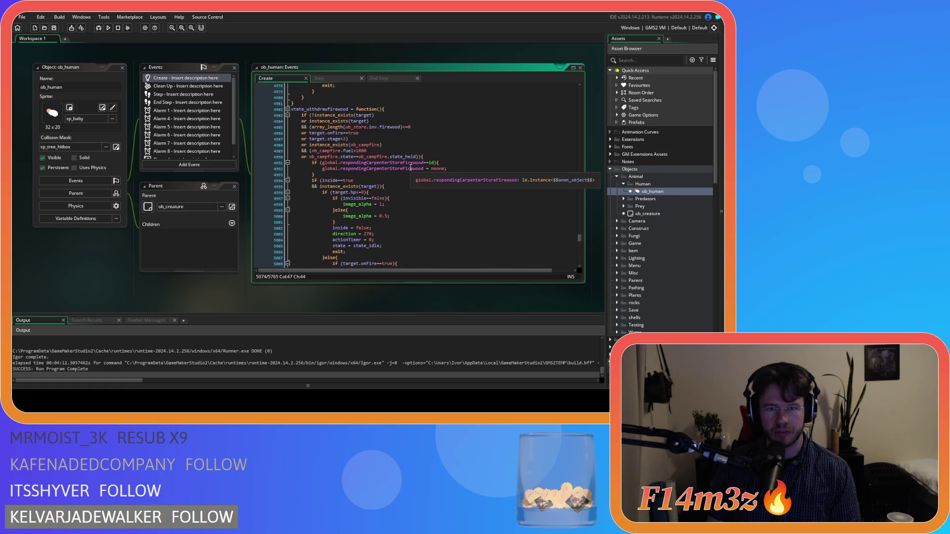
scroll(410, 167, "down", 20)
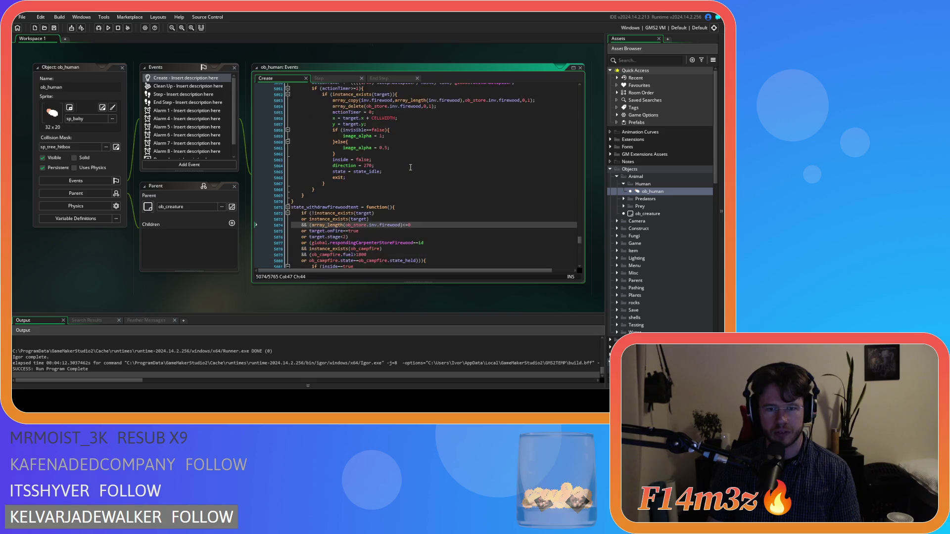
left_click(404, 172)
scroll(405, 170, "up", 1)
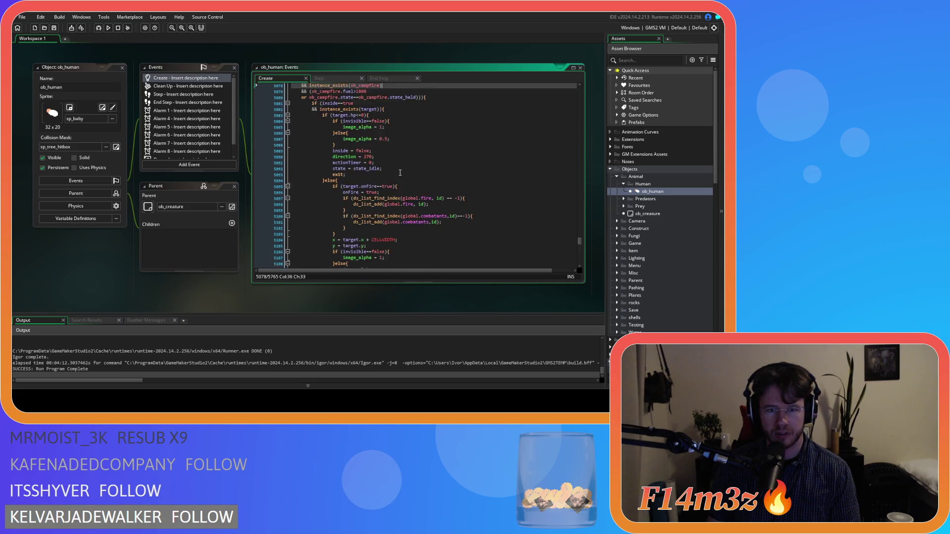
scroll(405, 169, "down", 2)
left_click(435, 135)
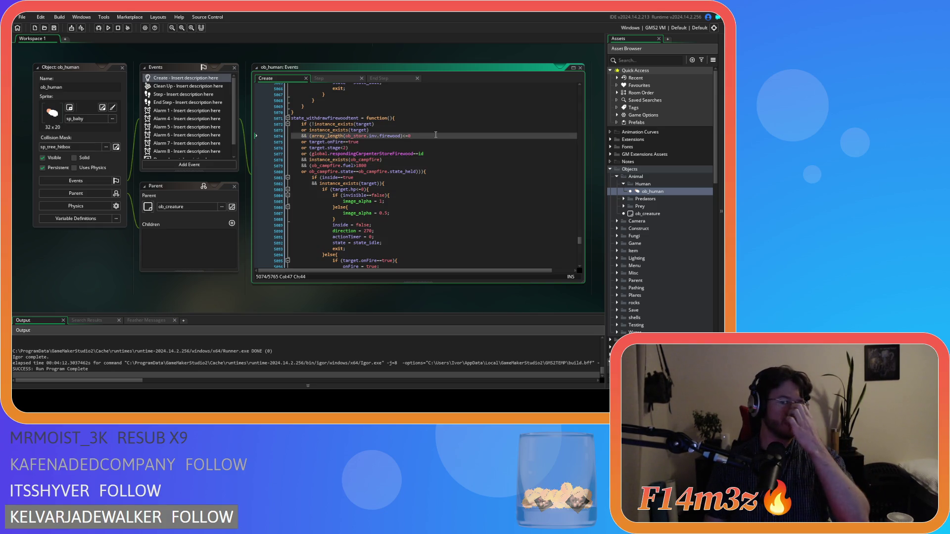
Step: Select lines 5077–5080 and delete the responding-carpenter and campfire conditions from the exit check
mouse_move(379, 158)
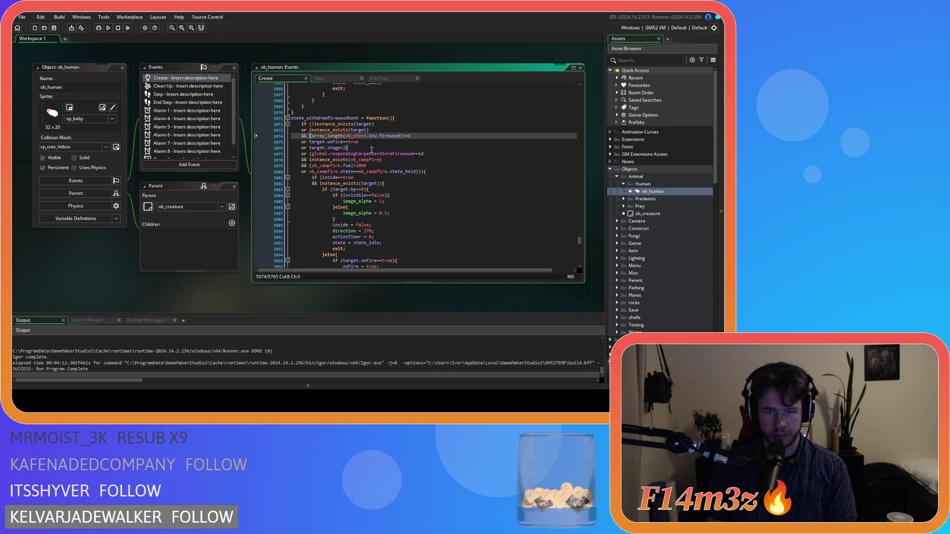
left_click_drag(423, 154, 312, 157)
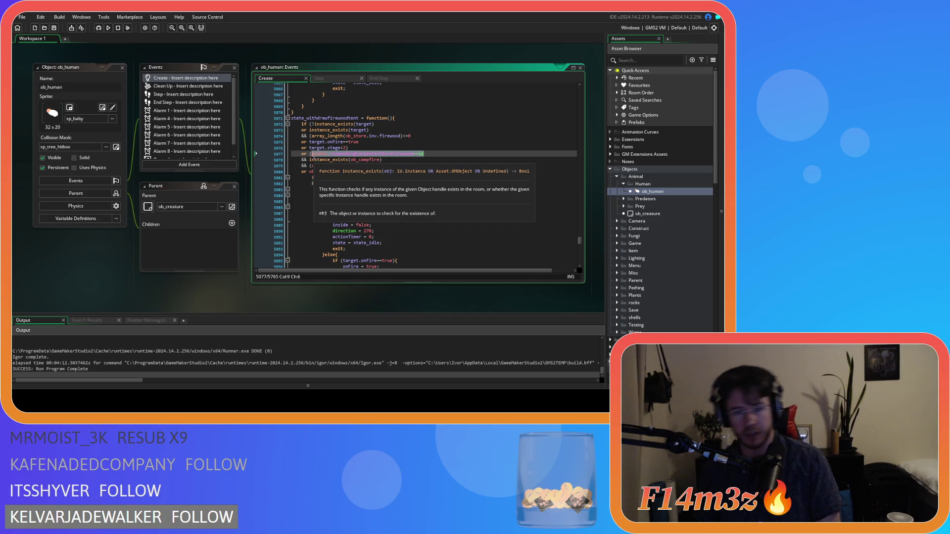
left_click(397, 171)
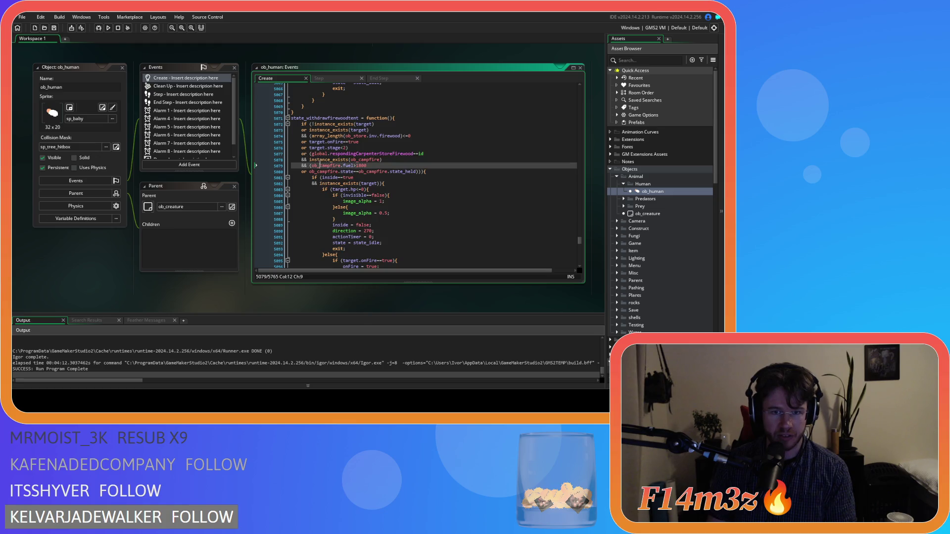
left_click_drag(418, 172, 324, 161)
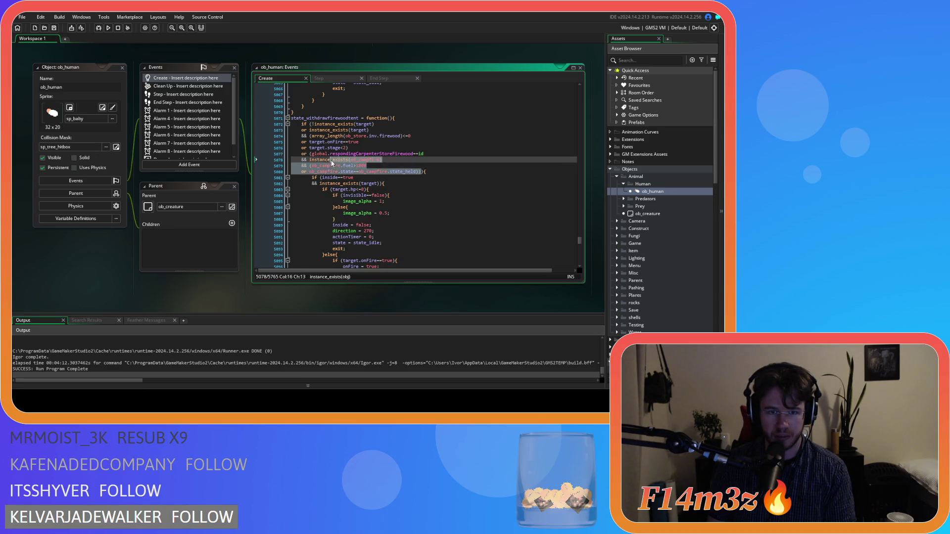
left_click(420, 172)
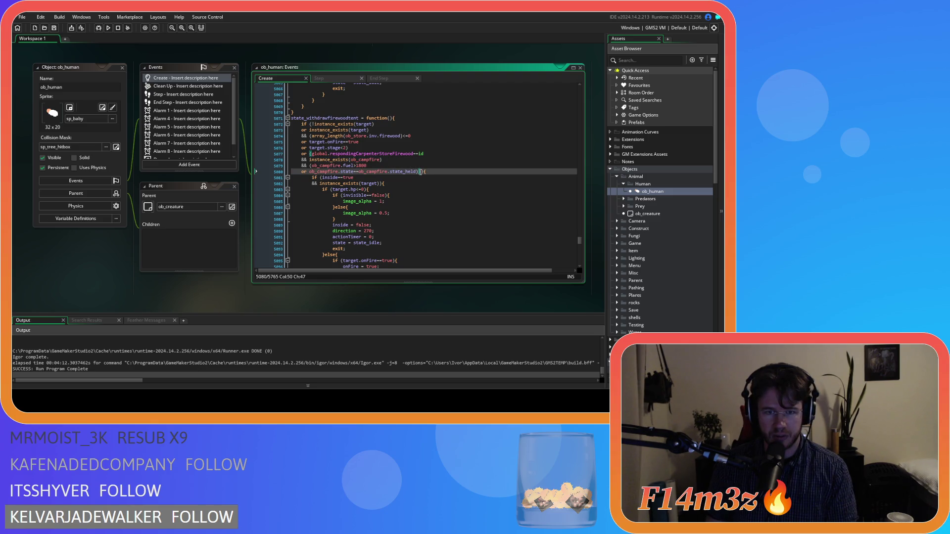
left_click_drag(420, 172, 310, 156)
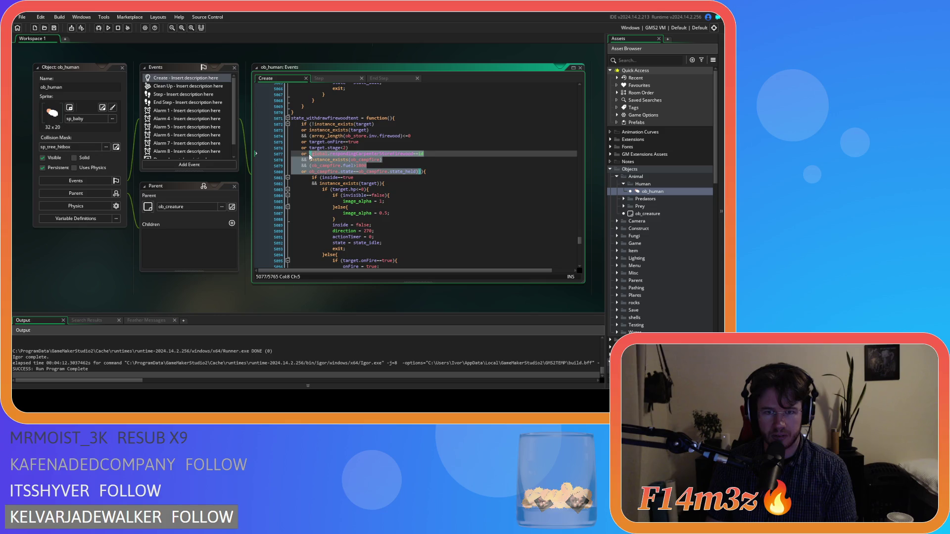
key("BackSpace")
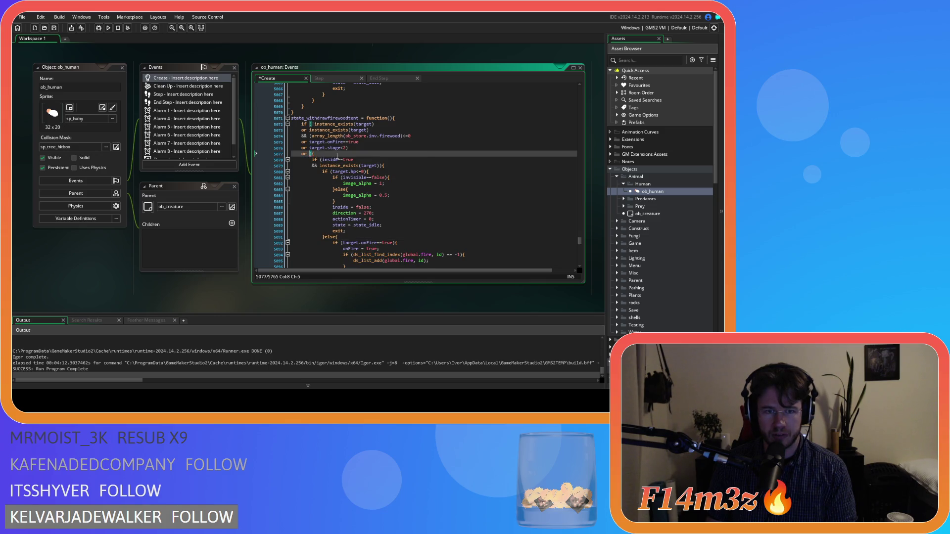
Step: Add the exit condition ds_list_find_index(global.tentFuel,tentFuel)==-1 and save the Create event
key("Delete")
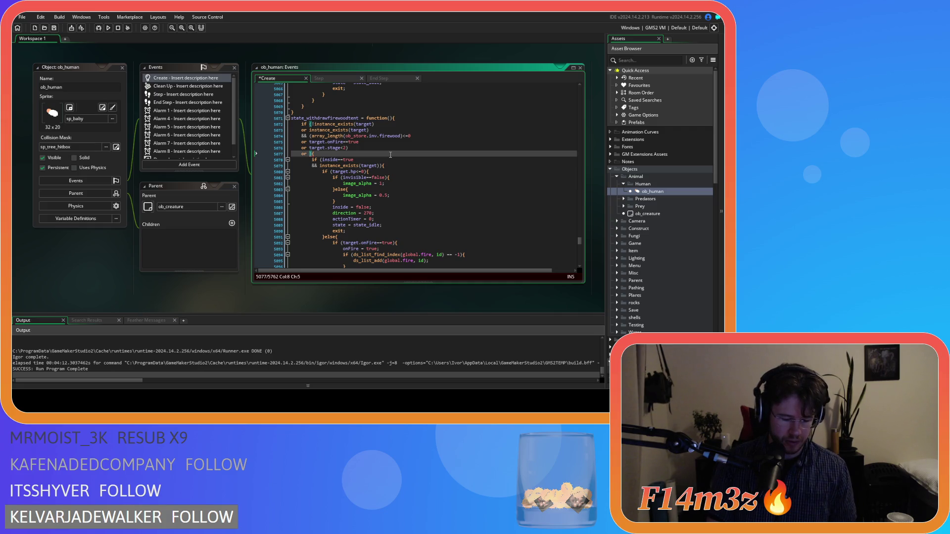
type("ds_list_")
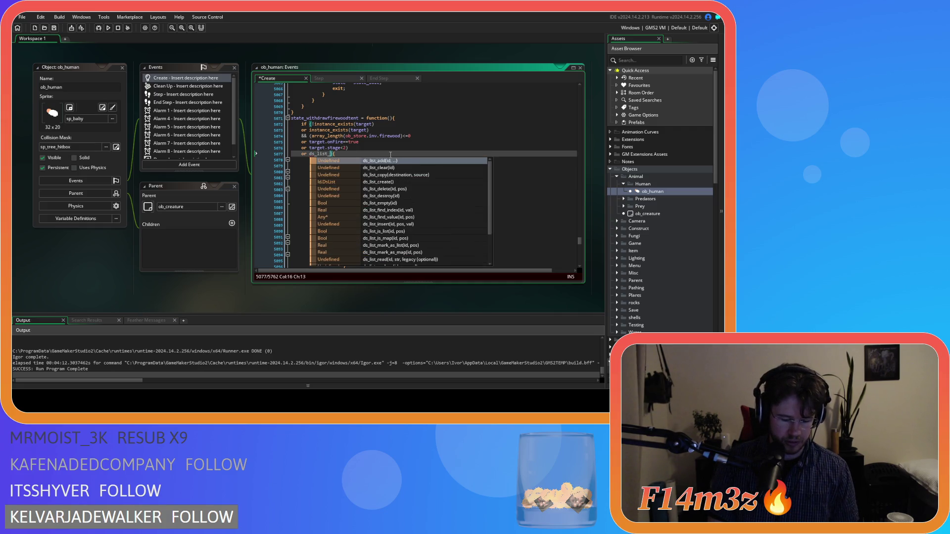
type("find")
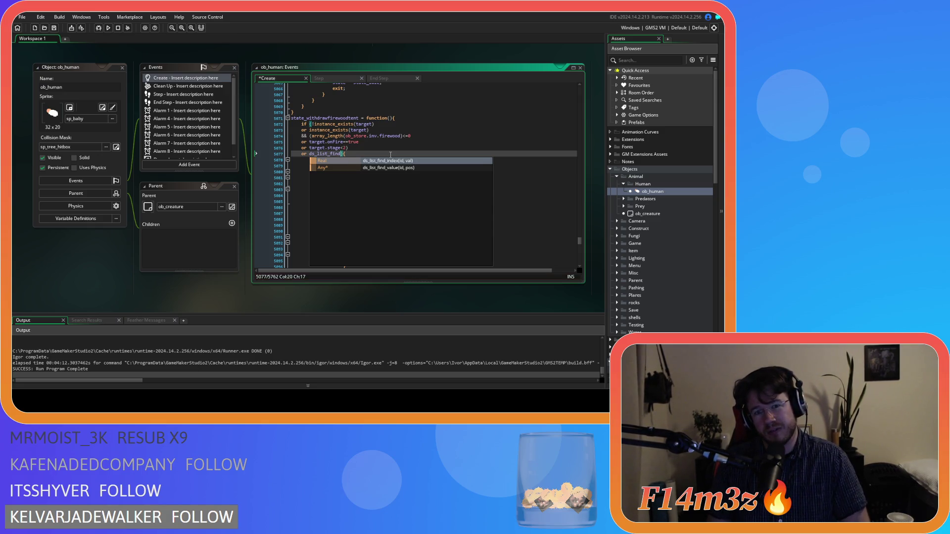
key("Return")
type("global.")
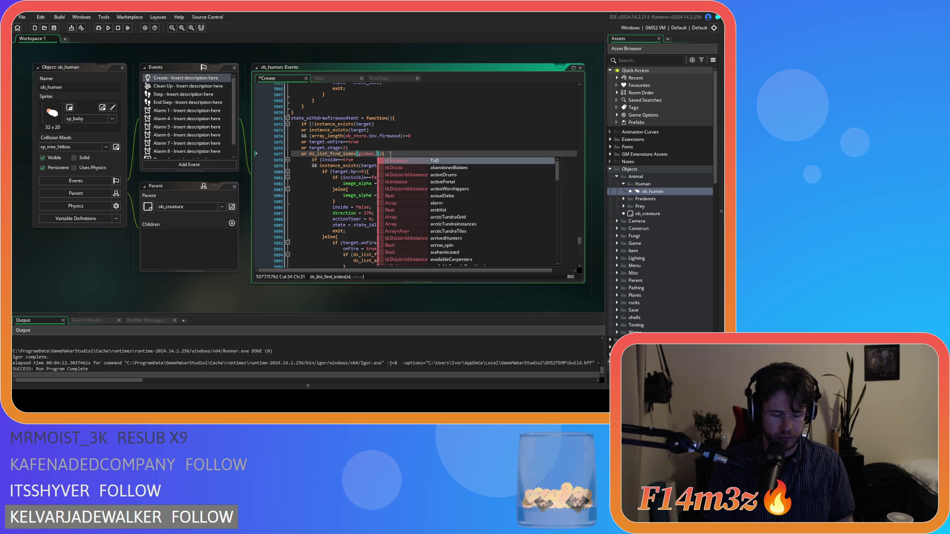
type("fuel")
key("Return")
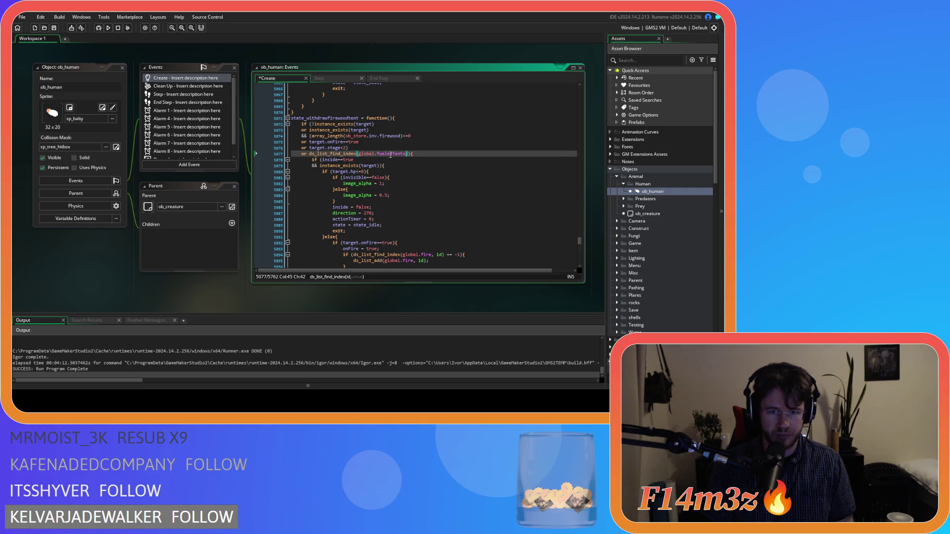
key("BackSpace")
key("BackSpace")
key("BackSpace")
type("ten")
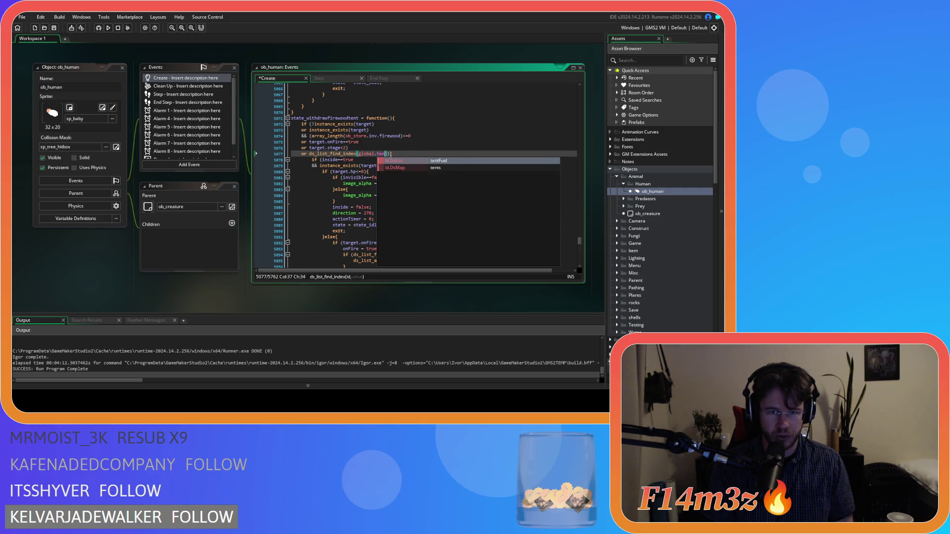
key("Return")
type(",")
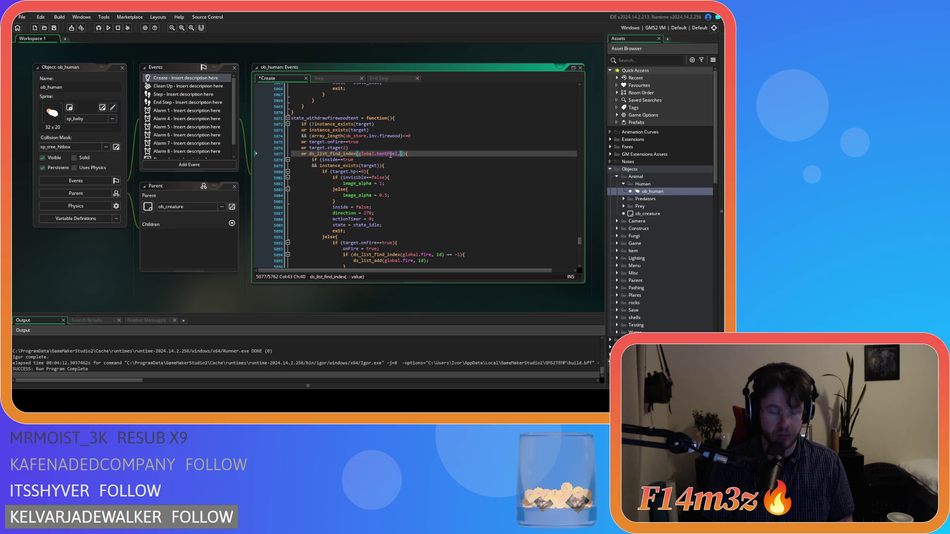
type("tentF")
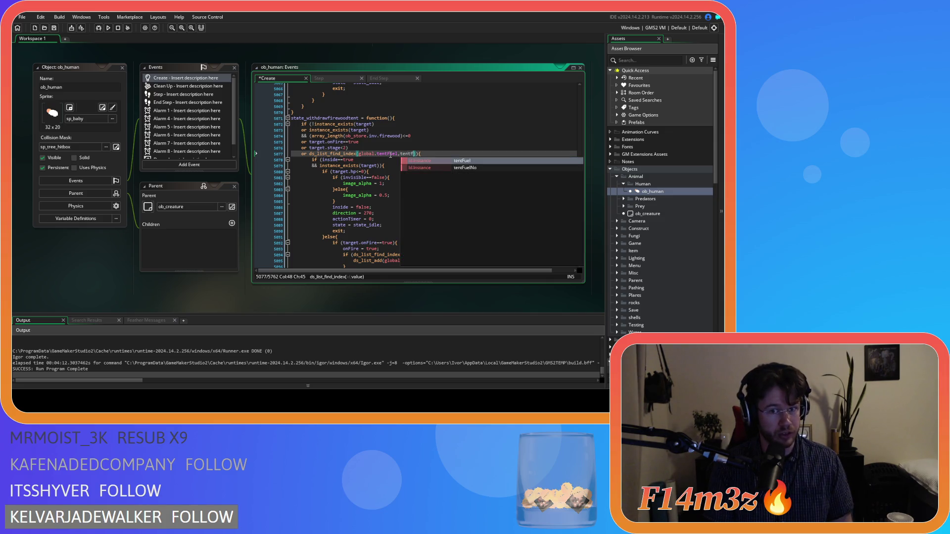
key("Return")
type(")")
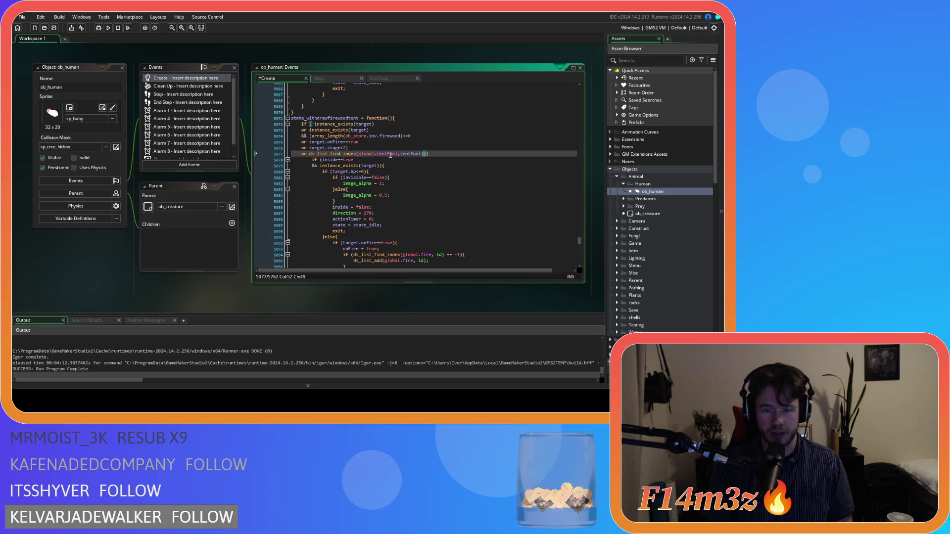
type("==")
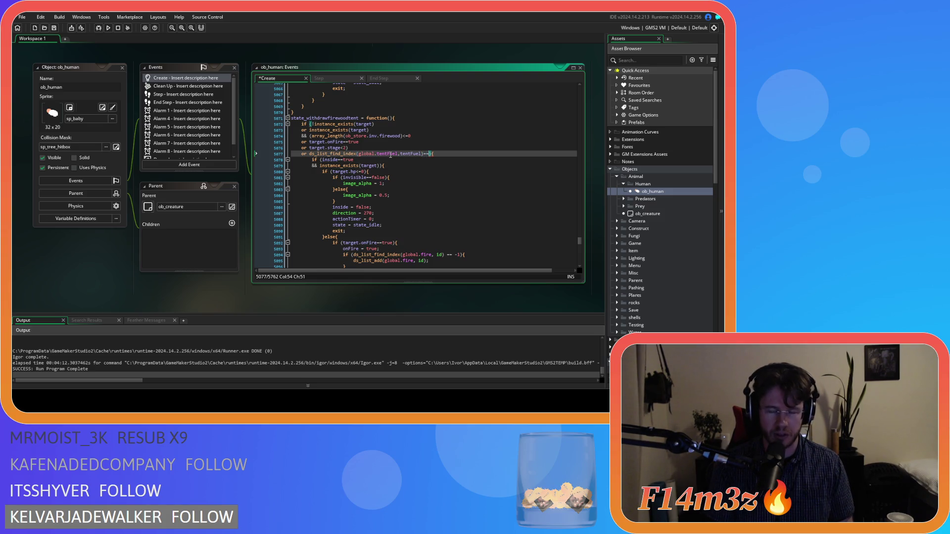
type("-1")
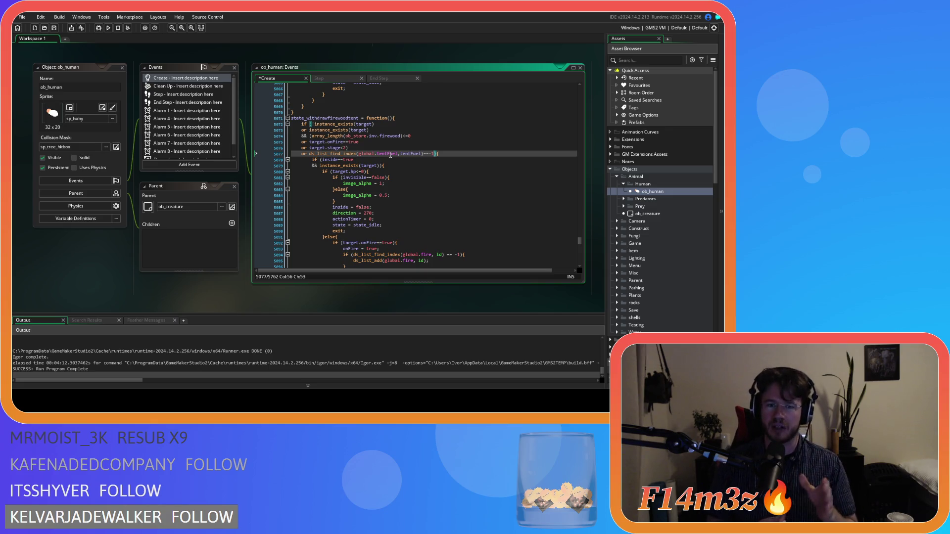
key("ctrl+s")
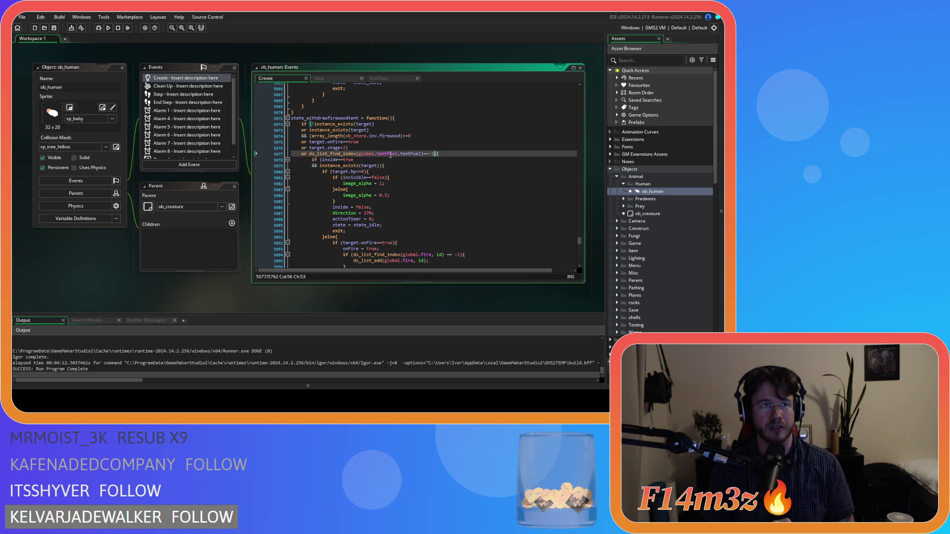
Step: Add 'or ds_list_find_index(global.tentFuel,tentFuel)==-1' to ob_human's withdraw-firewood exit condition
key("Right")
key("Right")
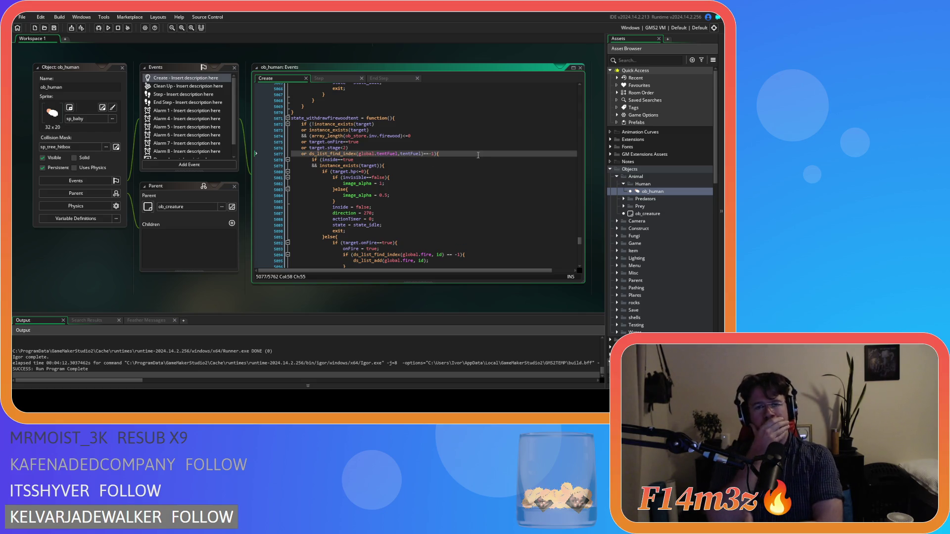
scroll(478, 155, "down", 8)
scroll(476, 155, "up", 12)
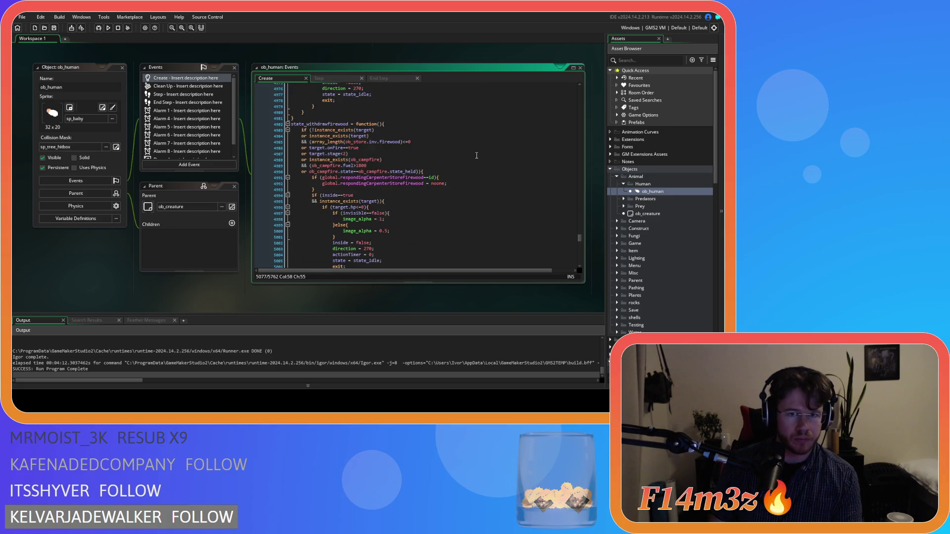
scroll(476, 156, "down", 20)
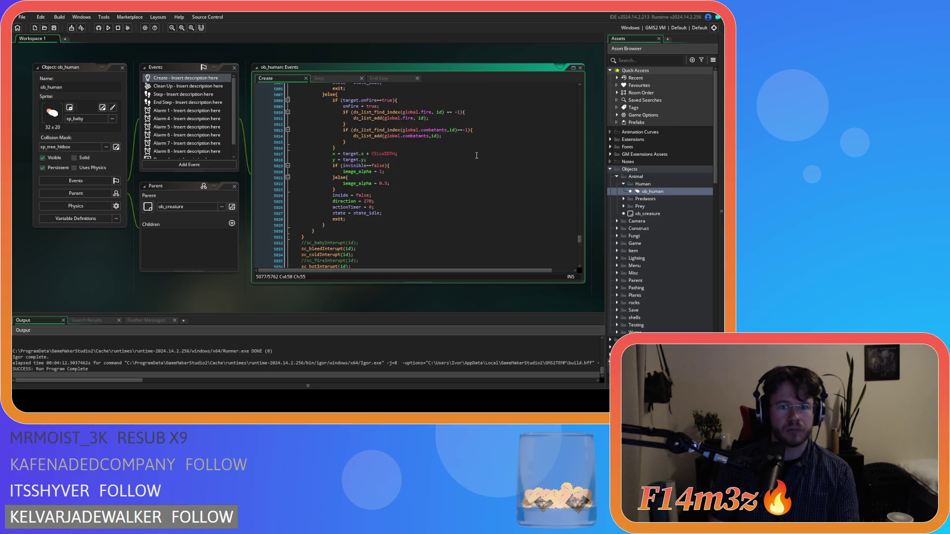
scroll(476, 155, "down", 3)
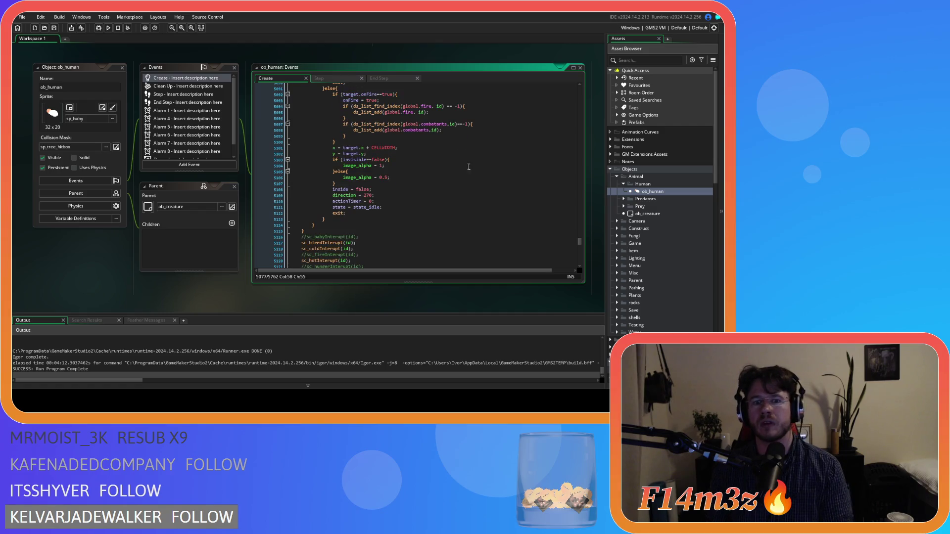
scroll(409, 222, "down", 3)
scroll(409, 222, "down", 12)
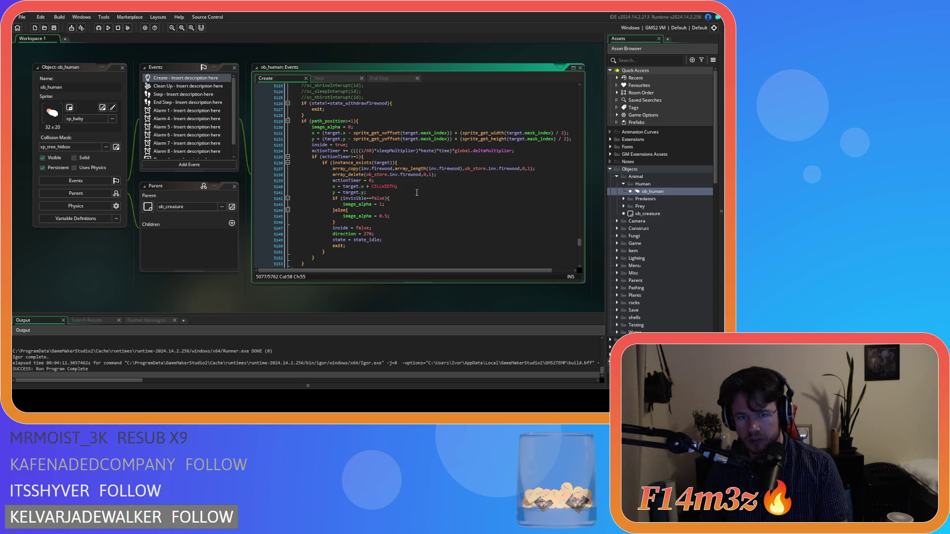
scroll(417, 193, "down", 3)
scroll(417, 192, "up", 3)
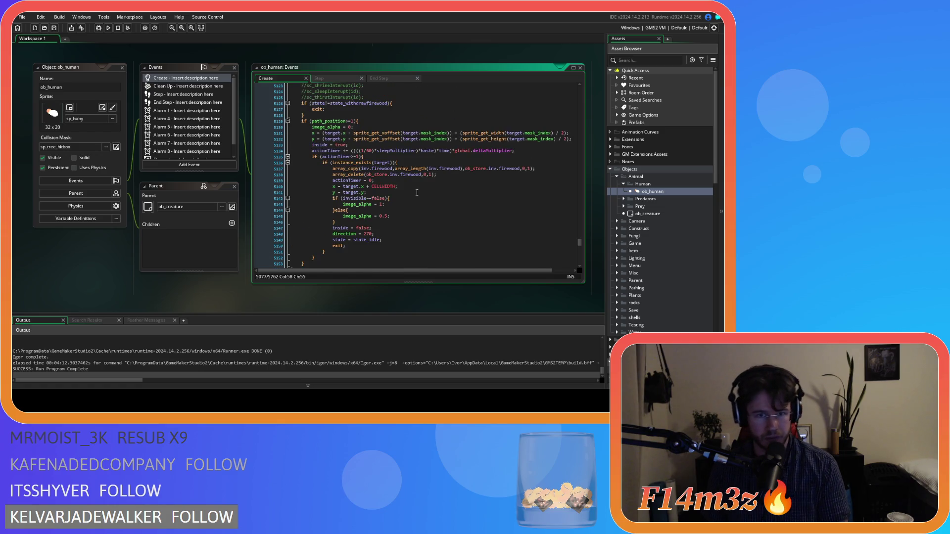
scroll(417, 193, "up", 10)
scroll(417, 198, "up", 8)
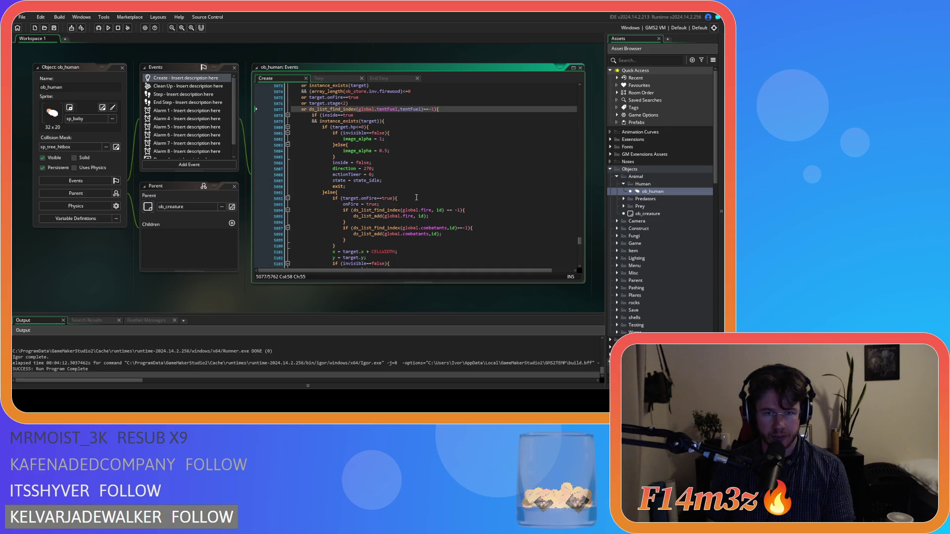
scroll(417, 193, "up", 2)
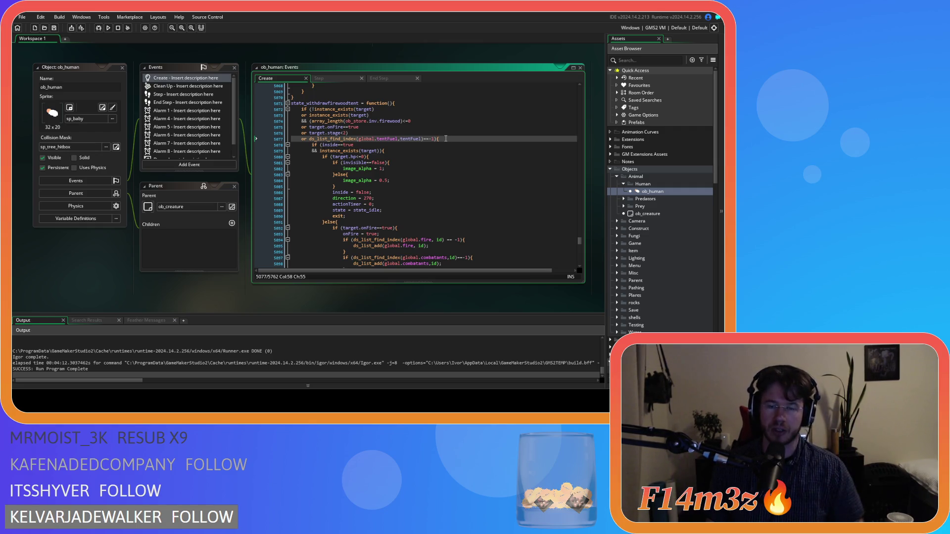
Step: Scroll the Asset Browser to Scripts and open sc_stateConditions
scroll(654, 241, "down", 5)
scroll(655, 243, "down", 6)
scroll(655, 242, "up", 4)
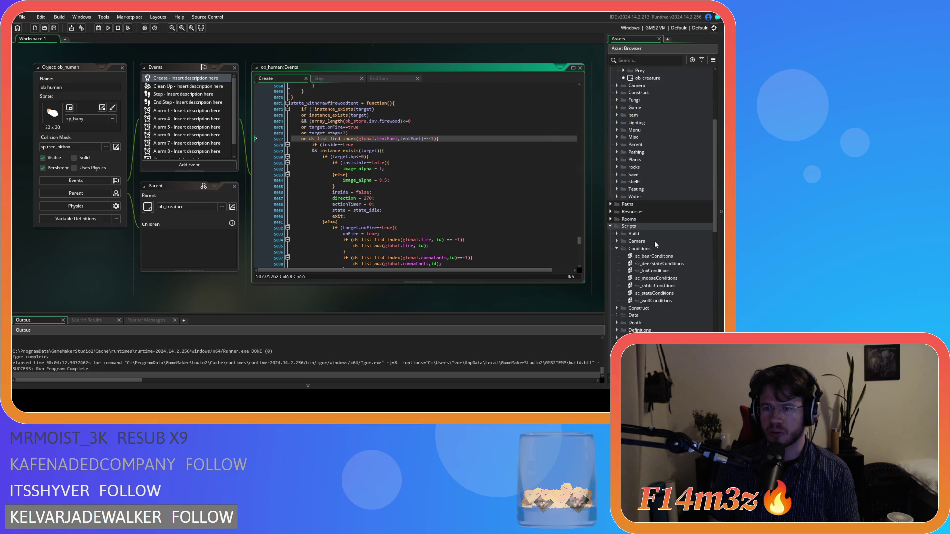
double_click(654, 203)
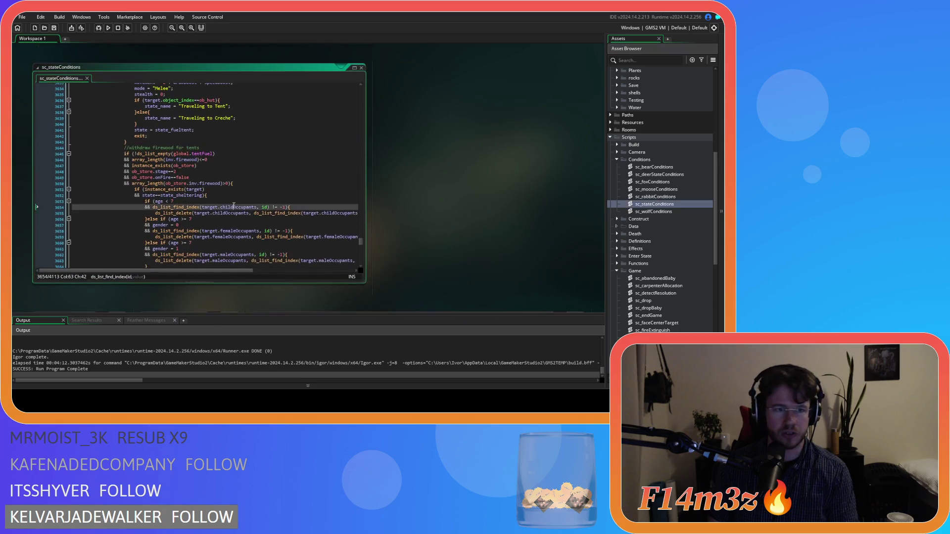
Step: Highlight tentFuel uses and delete the obsolete tent-fuel-list comment on line 3682
left_click(234, 206)
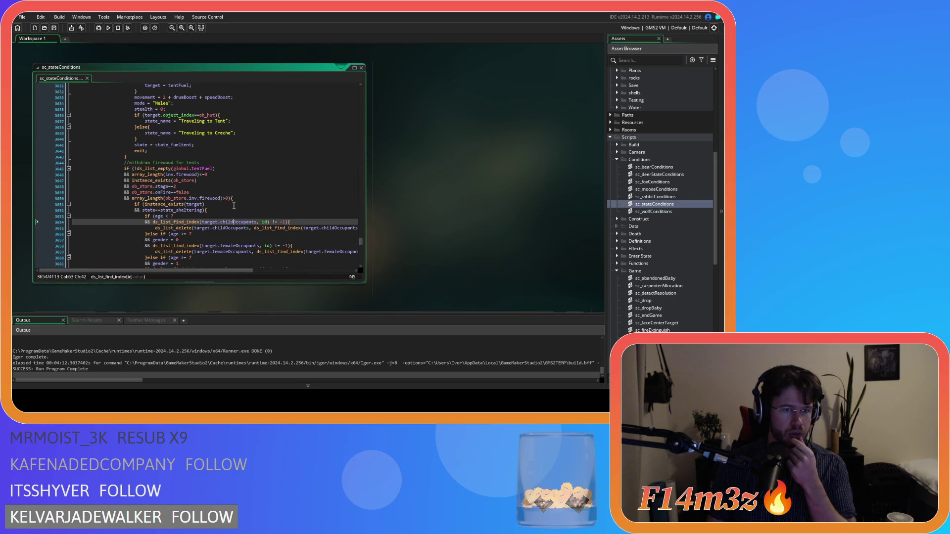
scroll(234, 205, "up", 2)
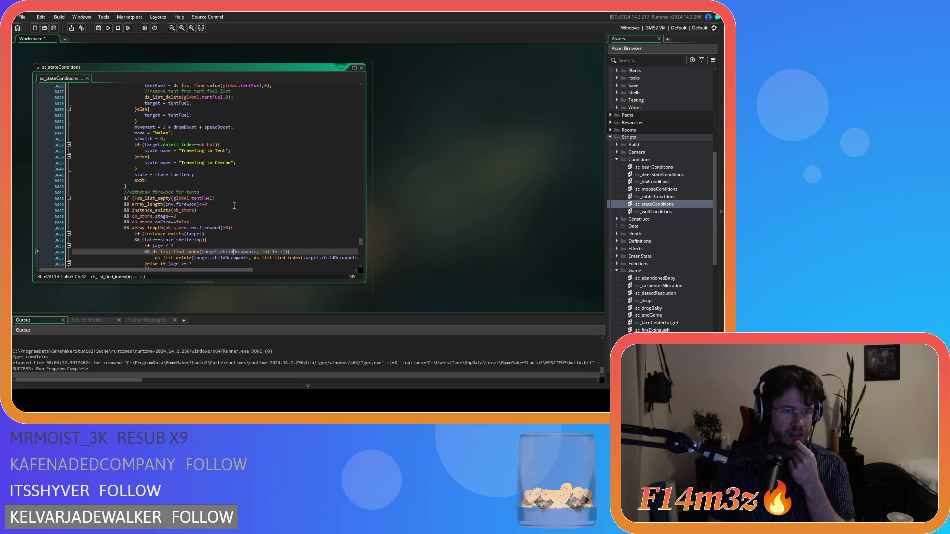
scroll(234, 206, "down", 3)
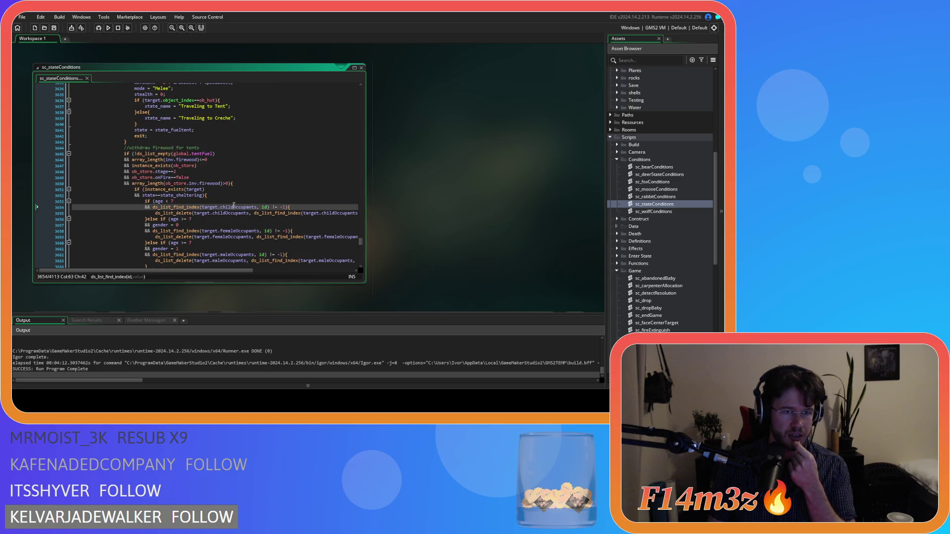
left_click(195, 153)
scroll(225, 175, "down", 10)
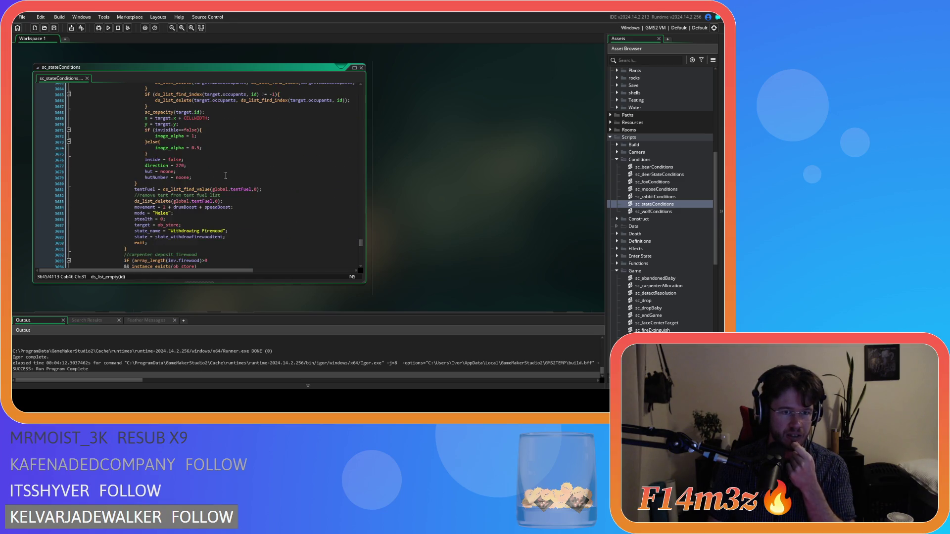
left_click_drag(182, 189, 214, 189)
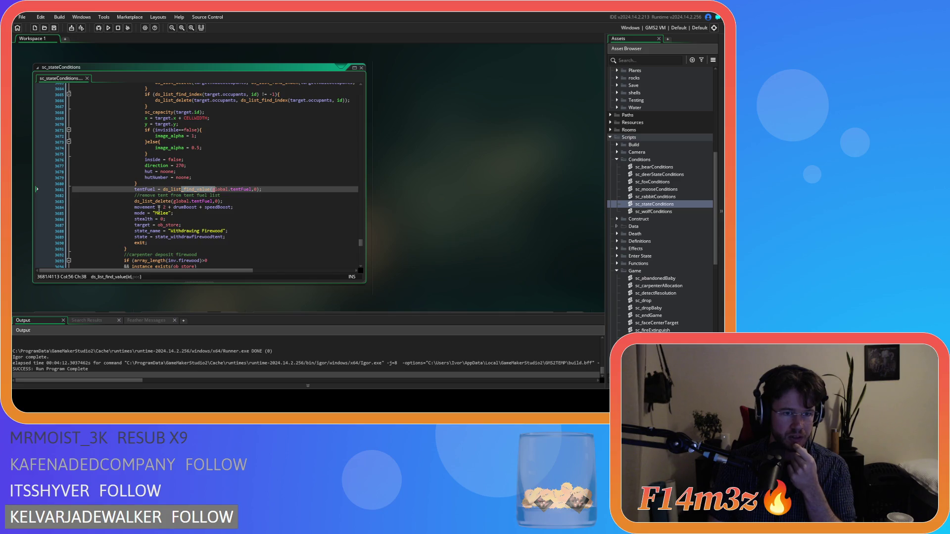
left_click_drag(140, 189, 163, 189)
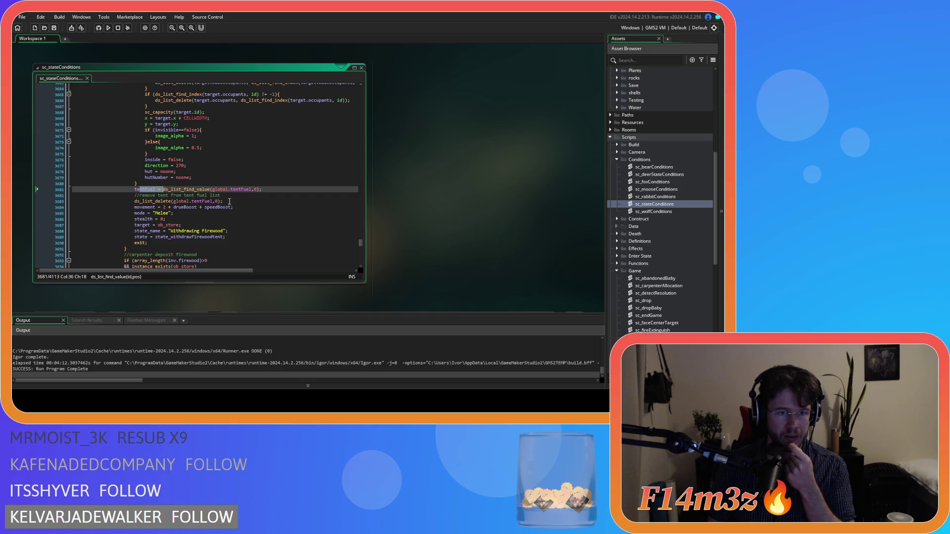
left_click_drag(221, 196, 71, 197)
key("BackSpace")
key("BackSpace")
Step: Review the ds_list_empty tentFuel condition and the instance_exists(target) check on line 3651
scroll(250, 193, "up", 9)
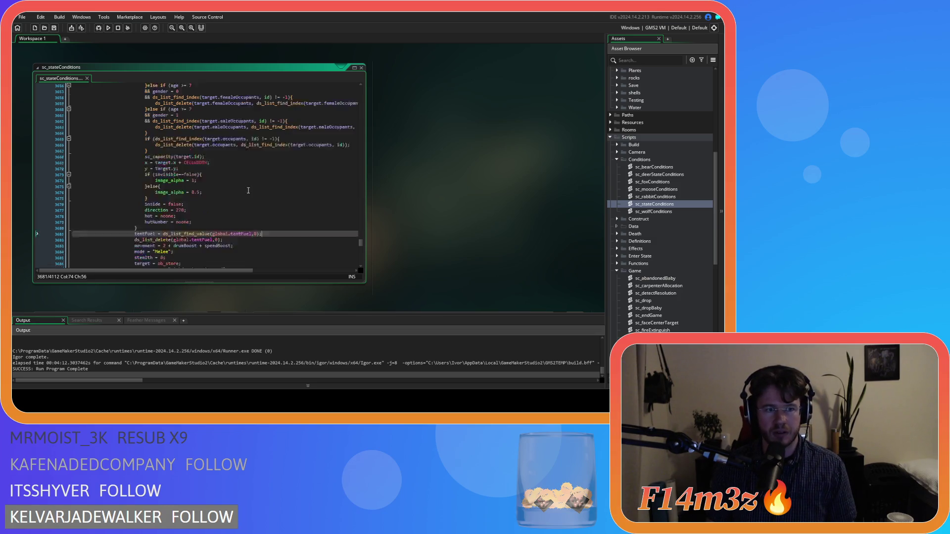
scroll(251, 193, "up", 1)
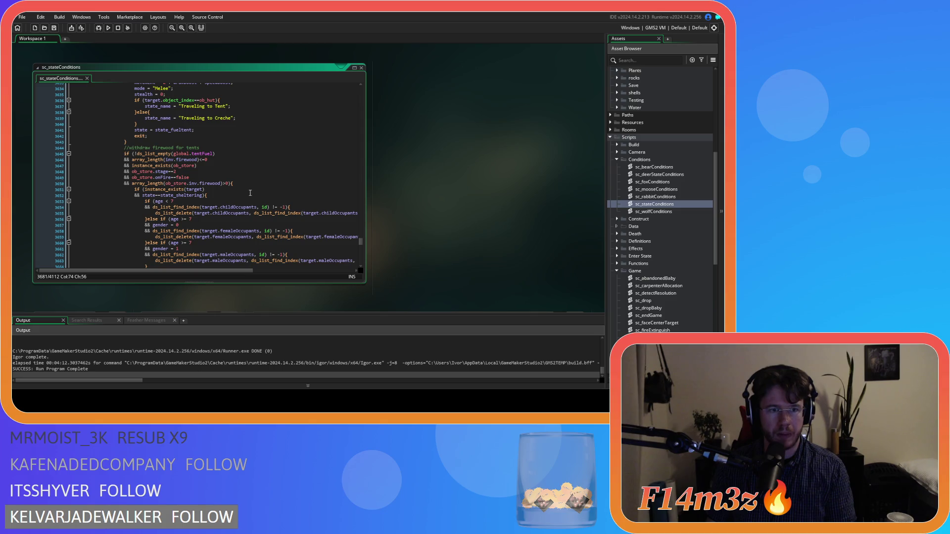
scroll(250, 193, "up", 18)
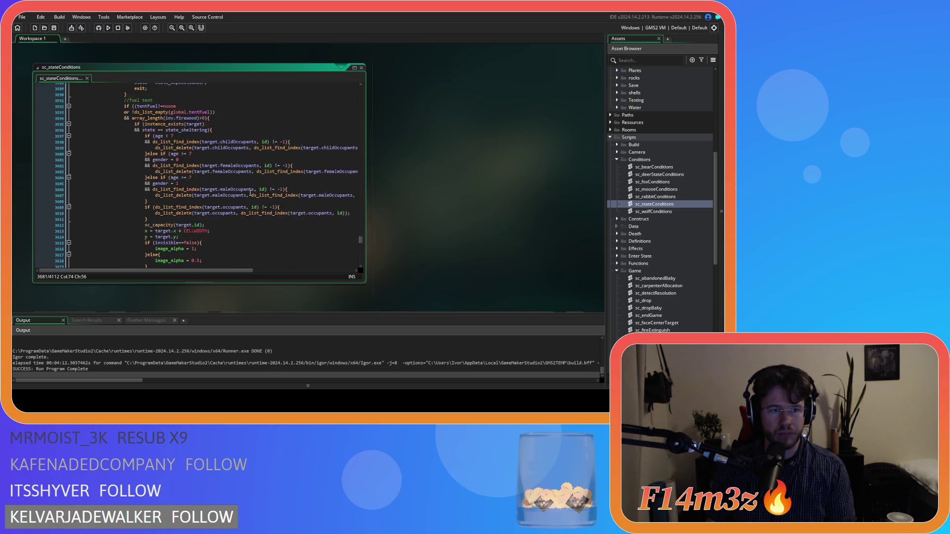
left_click(250, 186)
left_click(249, 162)
key("Up")
key("End")
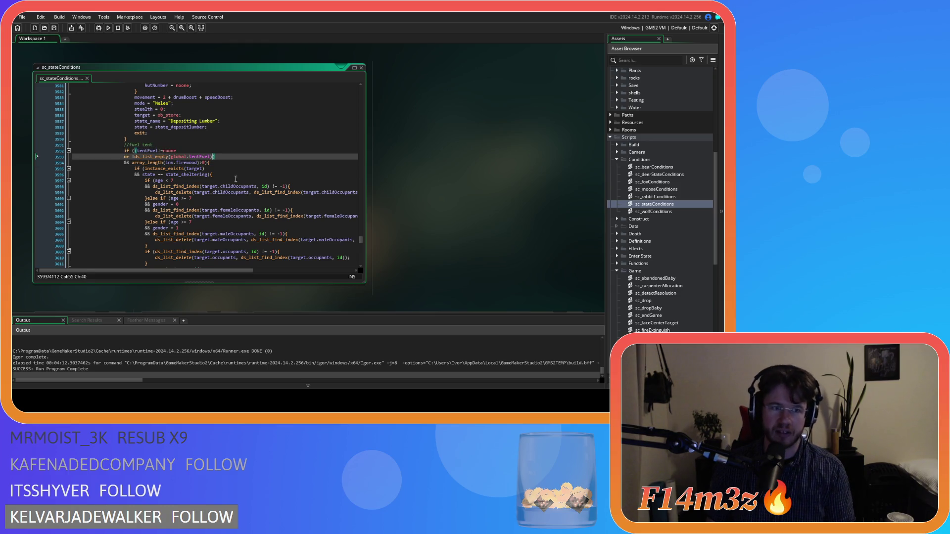
scroll(236, 179, "down", 17)
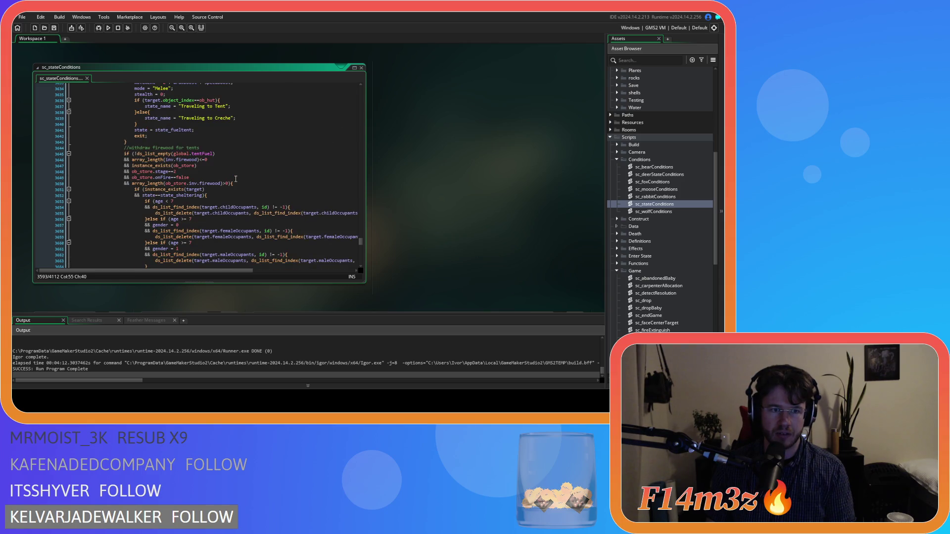
scroll(236, 179, "down", 1)
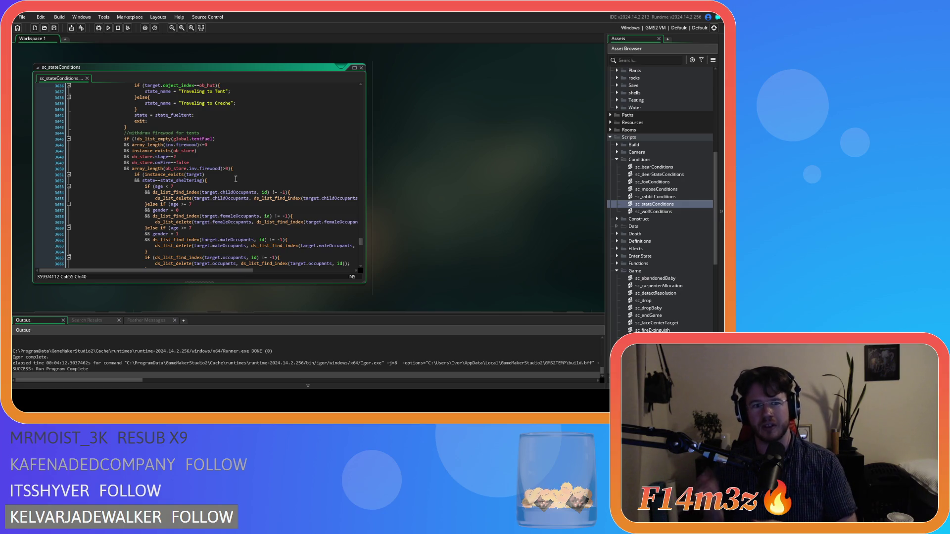
left_click(260, 173)
left_click(232, 192)
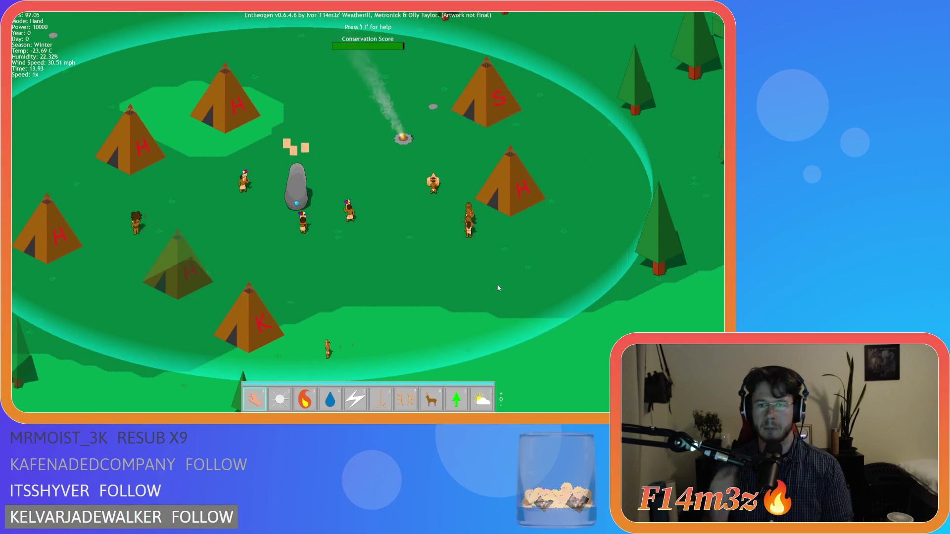
key("plus")
key("plus")
key("plus")
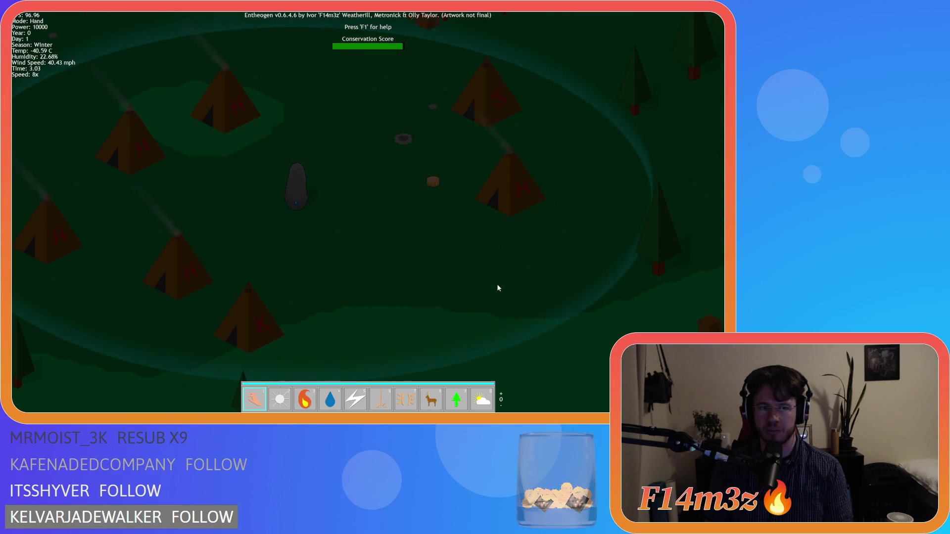
key("w")
key("a")
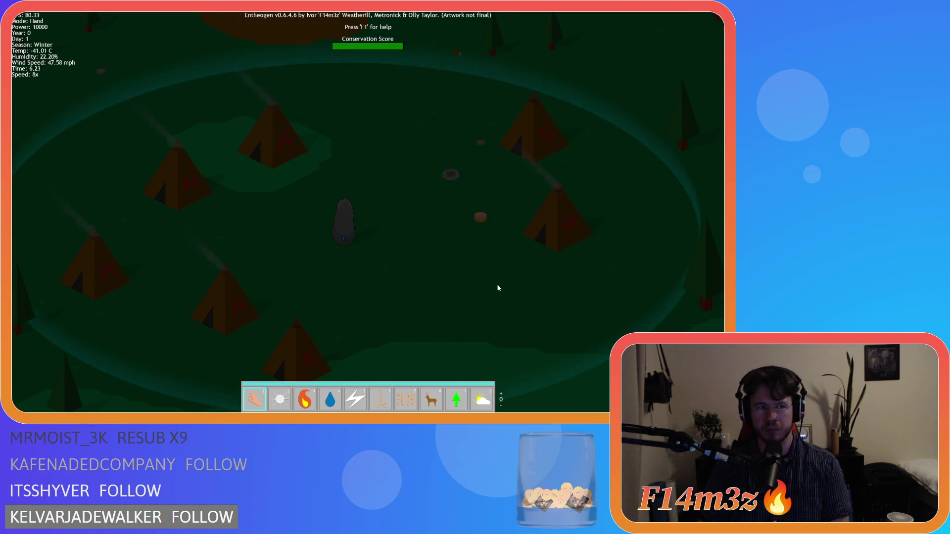
key("s")
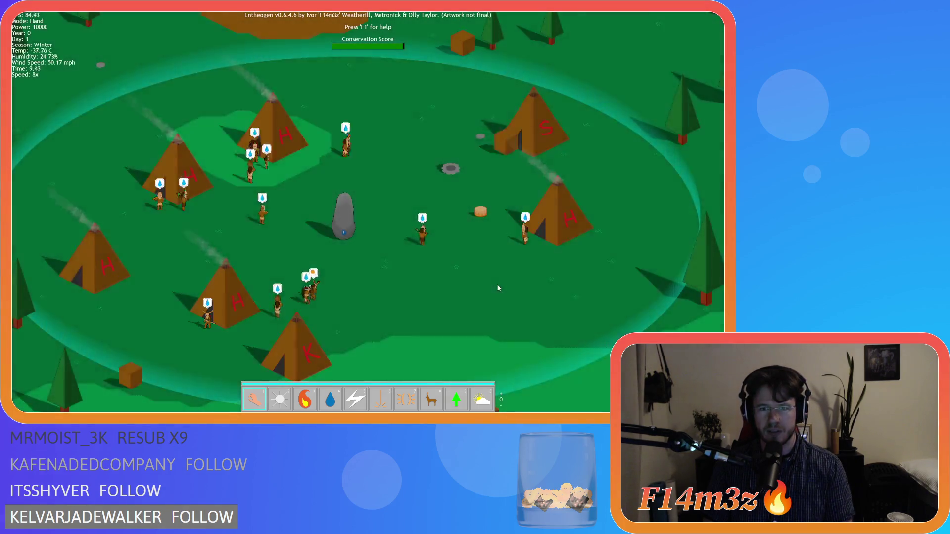
key("d")
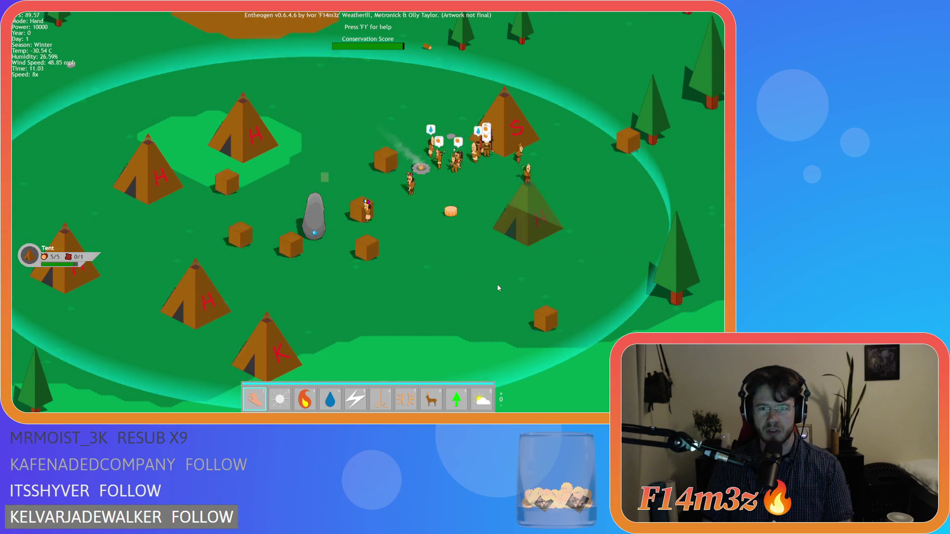
key("d")
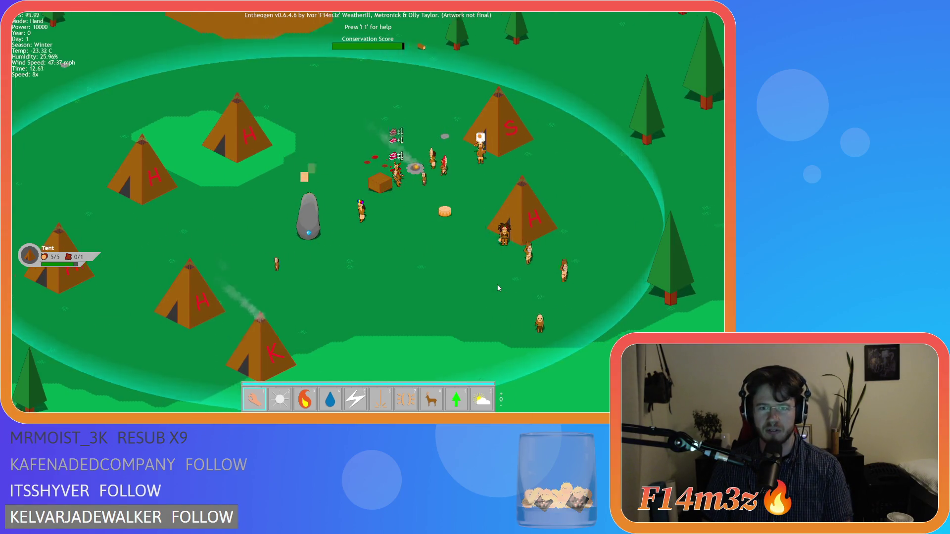
key("d")
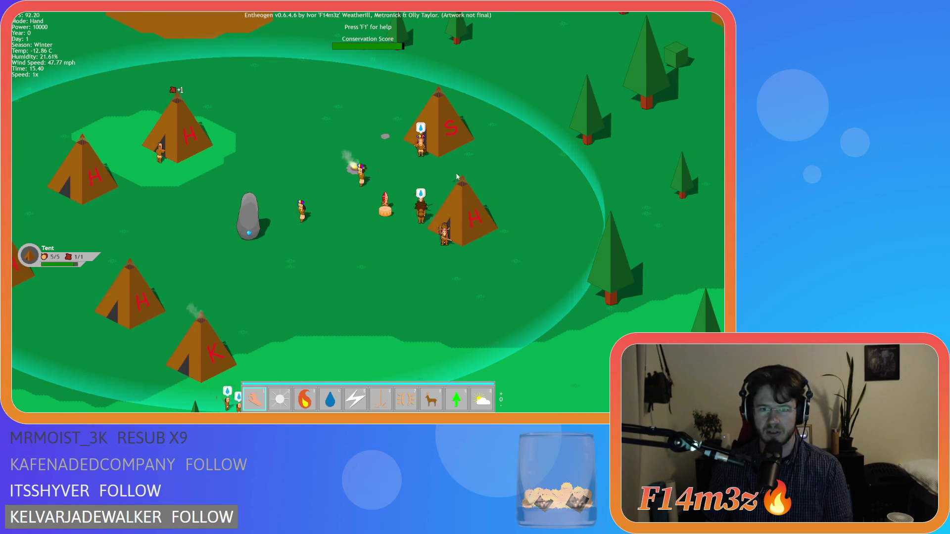
scroll(426, 198, "up", 5)
scroll(389, 218, "up", 4)
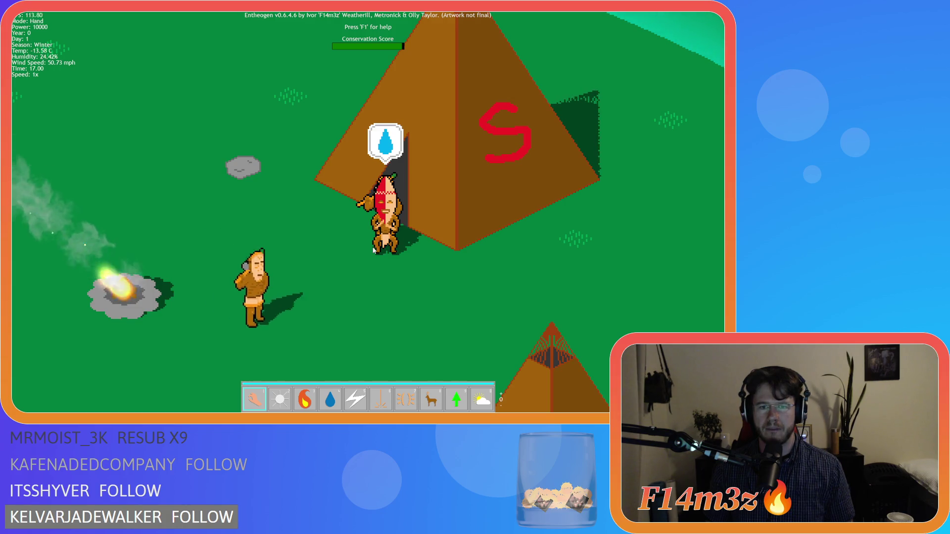
left_click(389, 244)
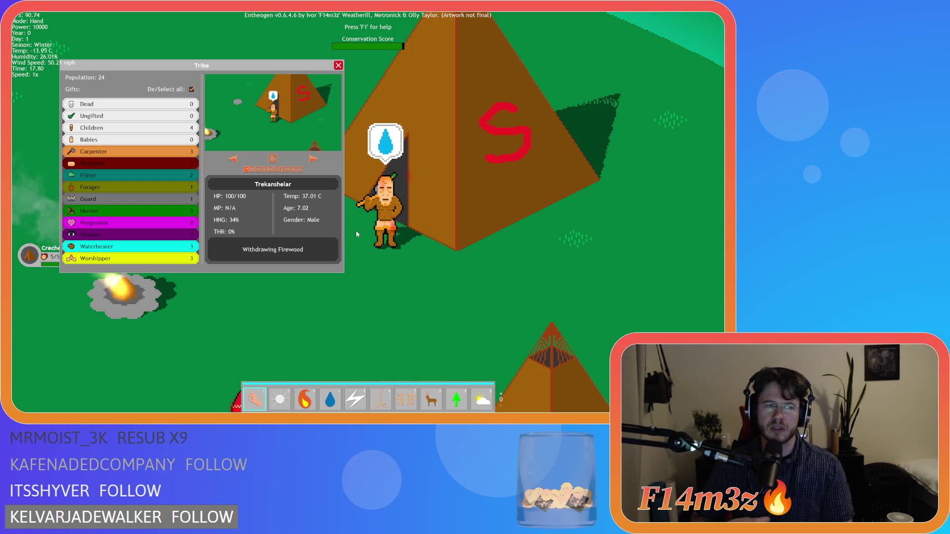
scroll(357, 233, "down", 5)
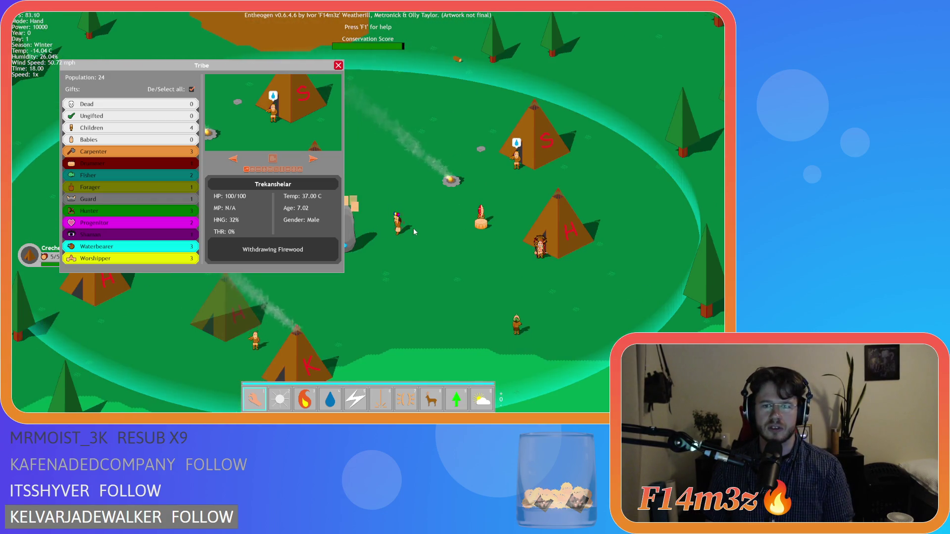
key("Escape")
key("Escape")
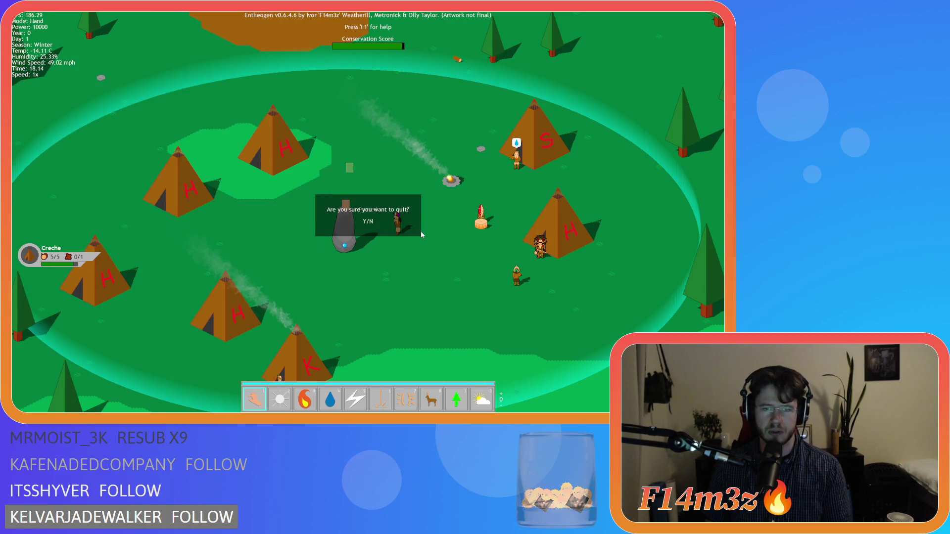
key("y")
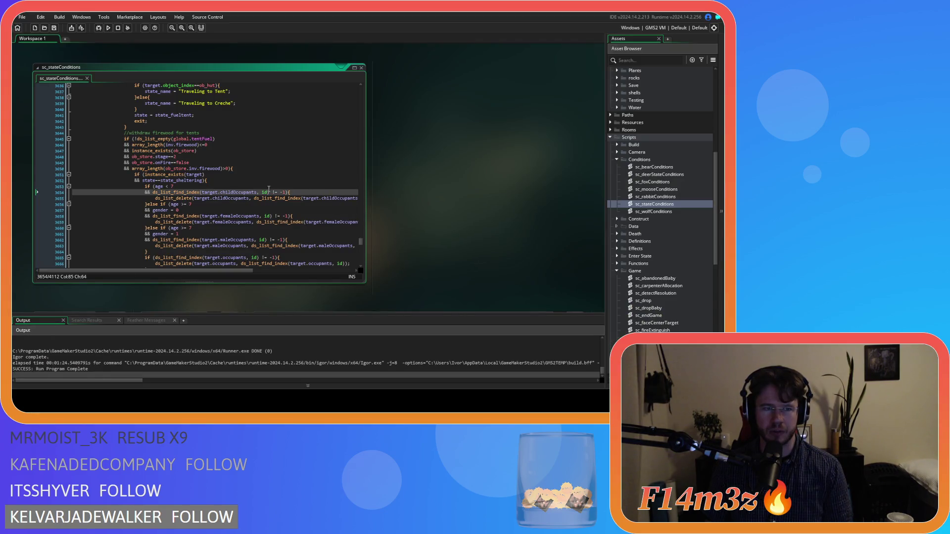
Step: Check the ds_list_empty tentFuel condition on line 3645 of sc_stateConditions
scroll(273, 190, "up", 2)
left_click(223, 172)
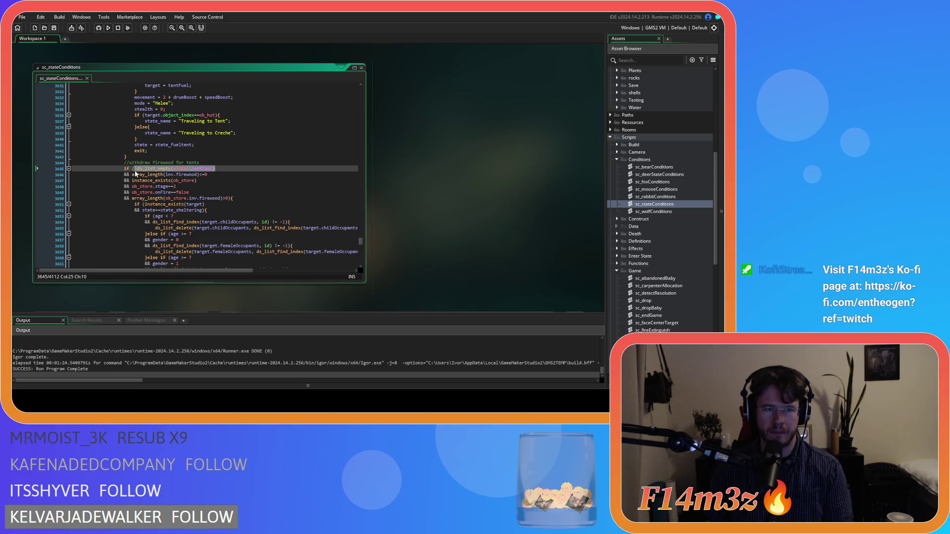
left_click(221, 171)
type("!")
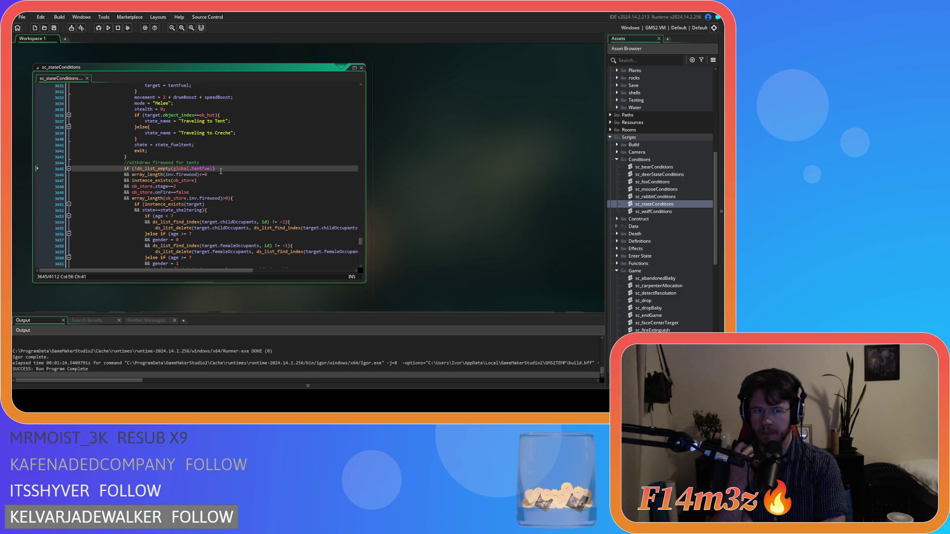
Step: Jump to ob_gui's Draw GUI line showing tents needing fuel from global.tentFuel, then return to the game
scroll(221, 172, "down", 12)
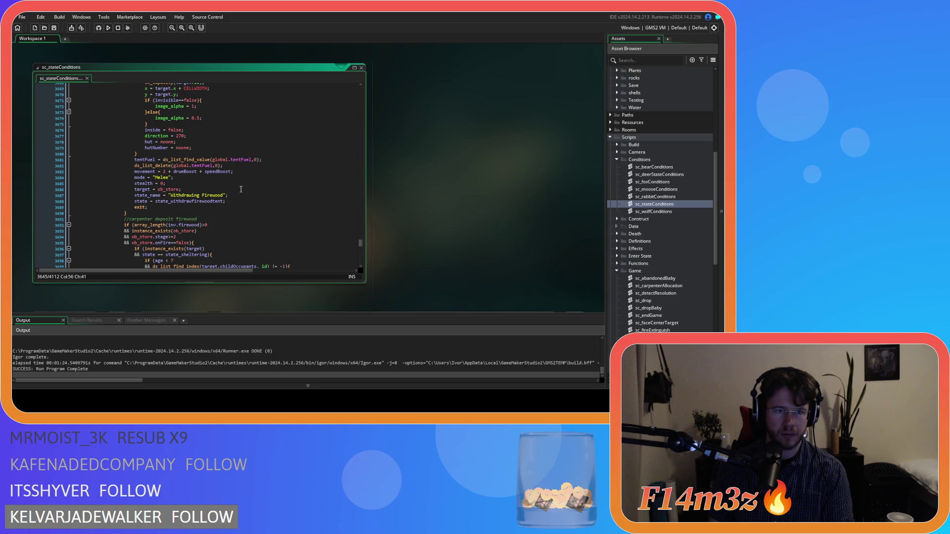
scroll(241, 189, "up", 10)
scroll(241, 189, "down", 1)
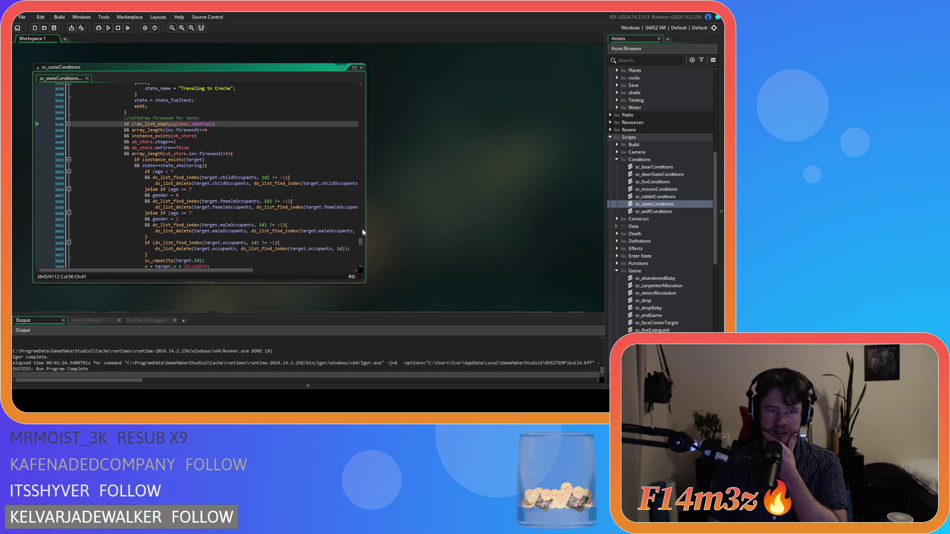
middle_click(200, 124)
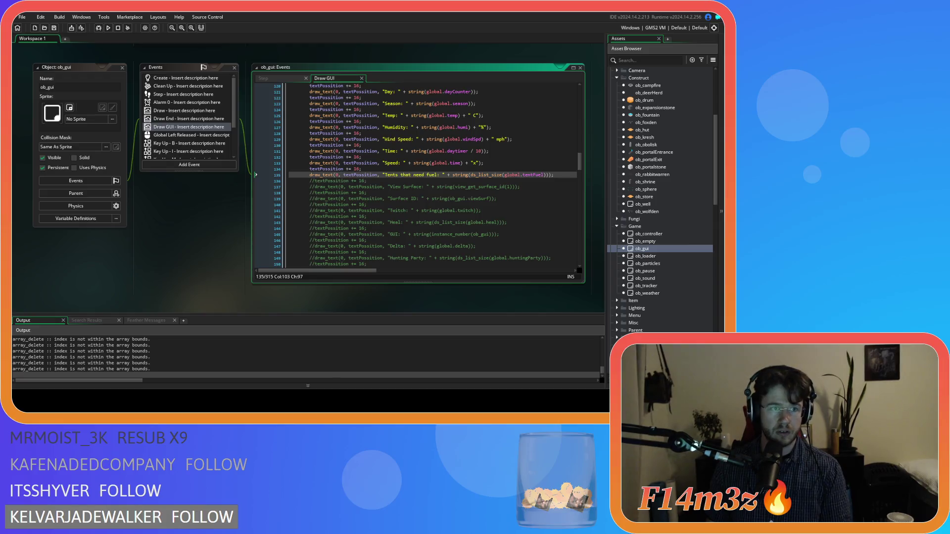
key("alt+Tab")
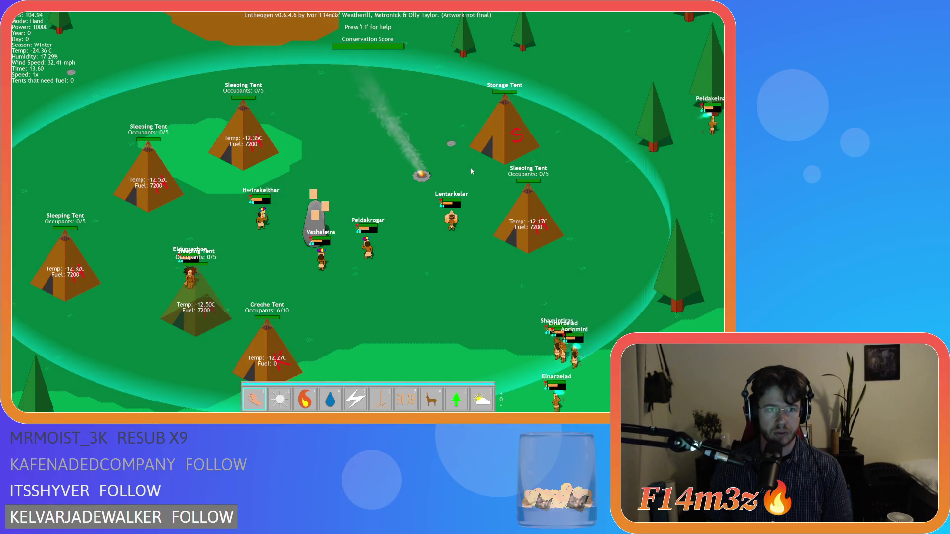
Step: Pan around the village, toggling info labels to check tent fuel, then bring up the quit prompt
key("w")
key("d")
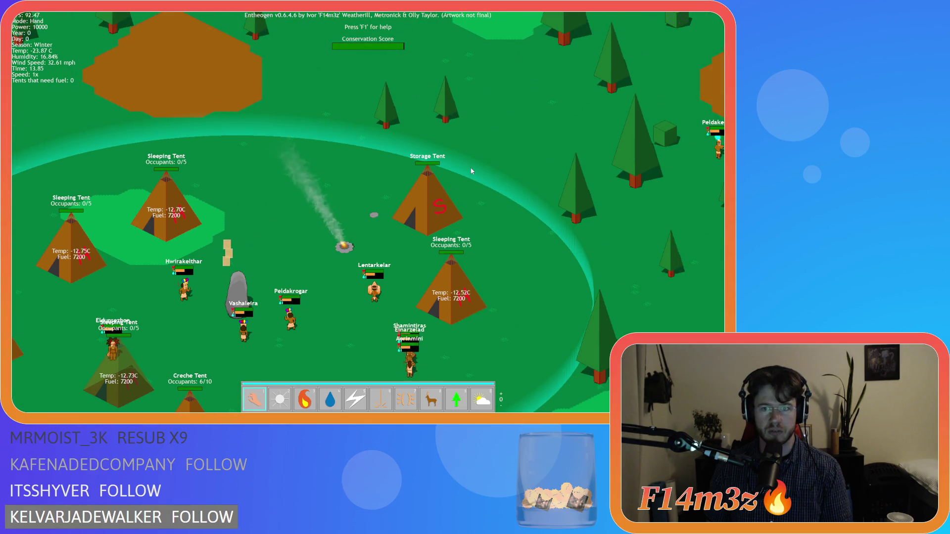
key("d")
key("s")
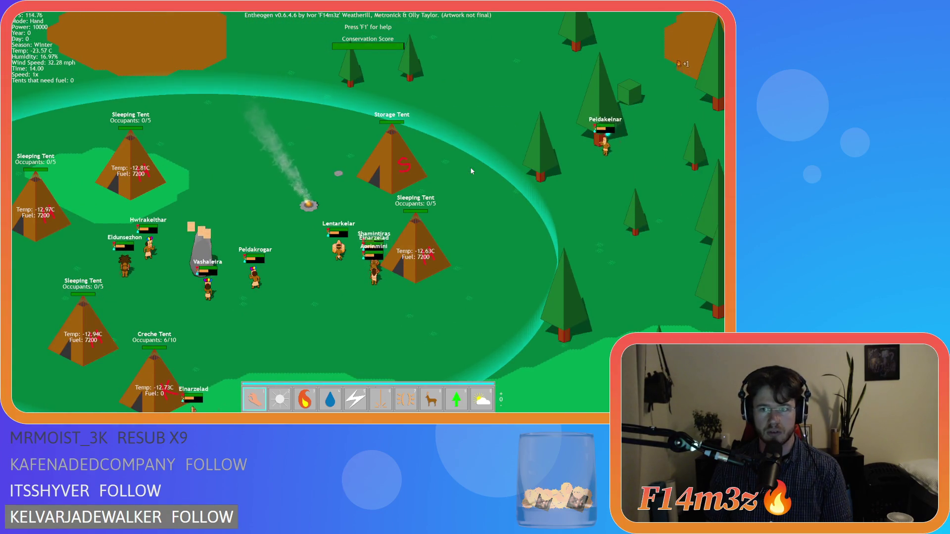
key("a")
key("s")
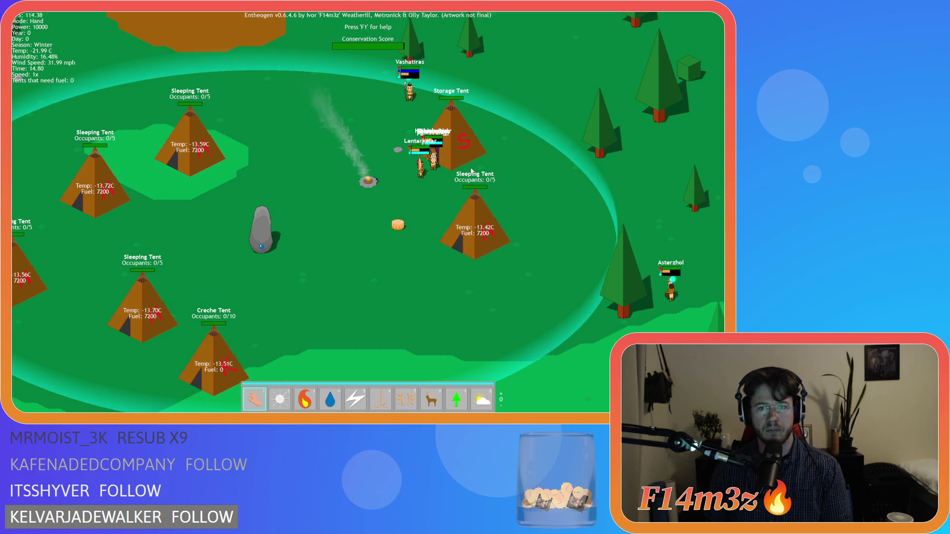
key("a")
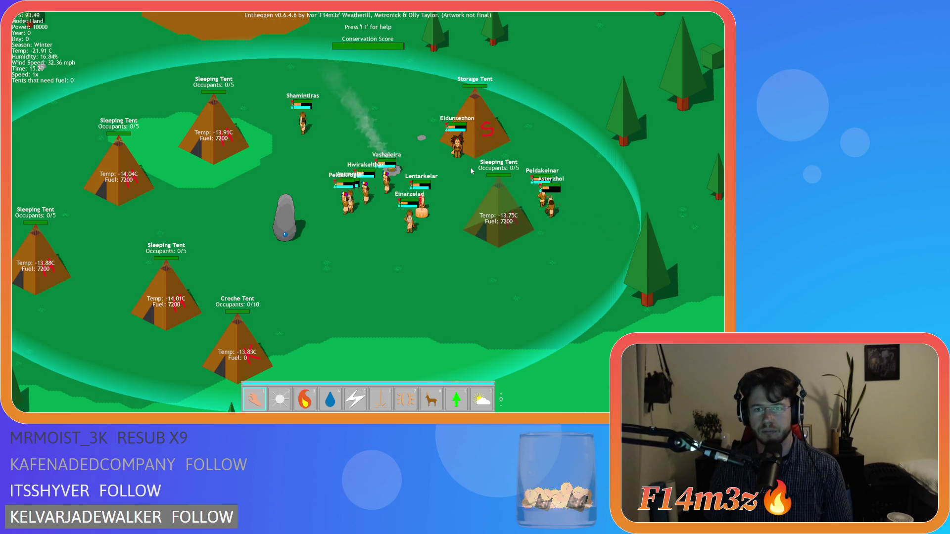
key("Tab")
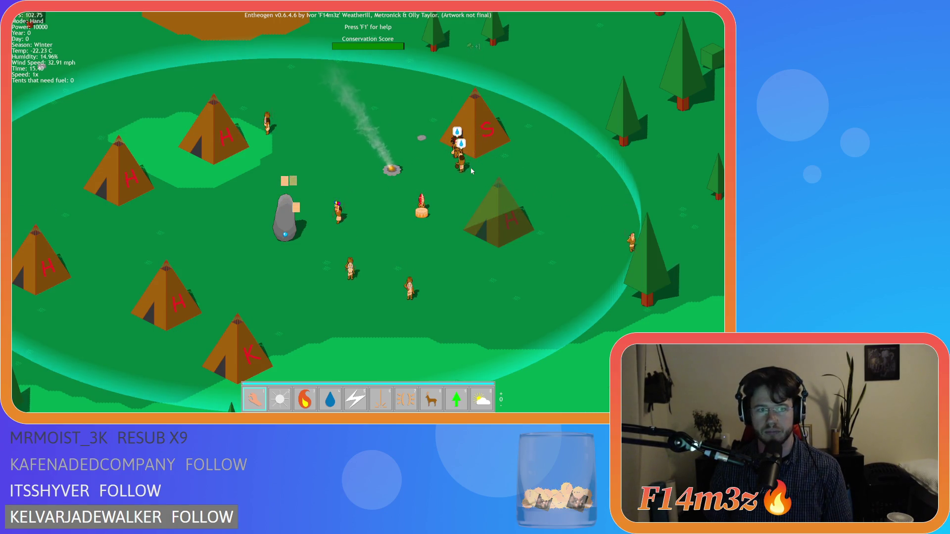
key("a")
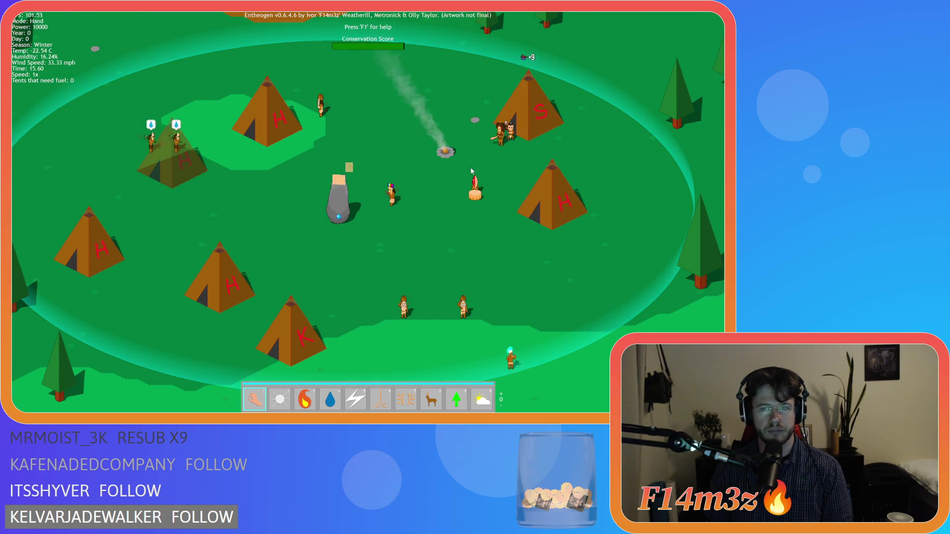
key("Tab")
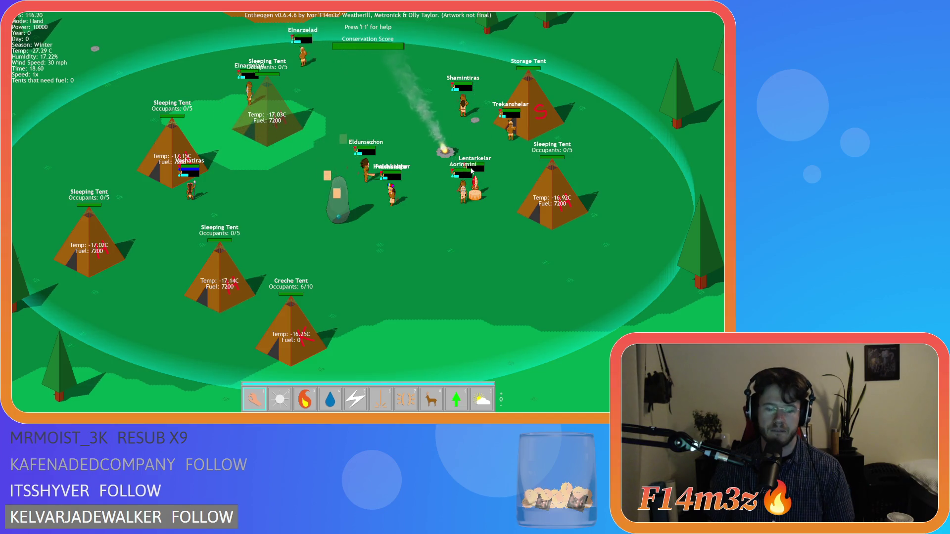
key("Escape")
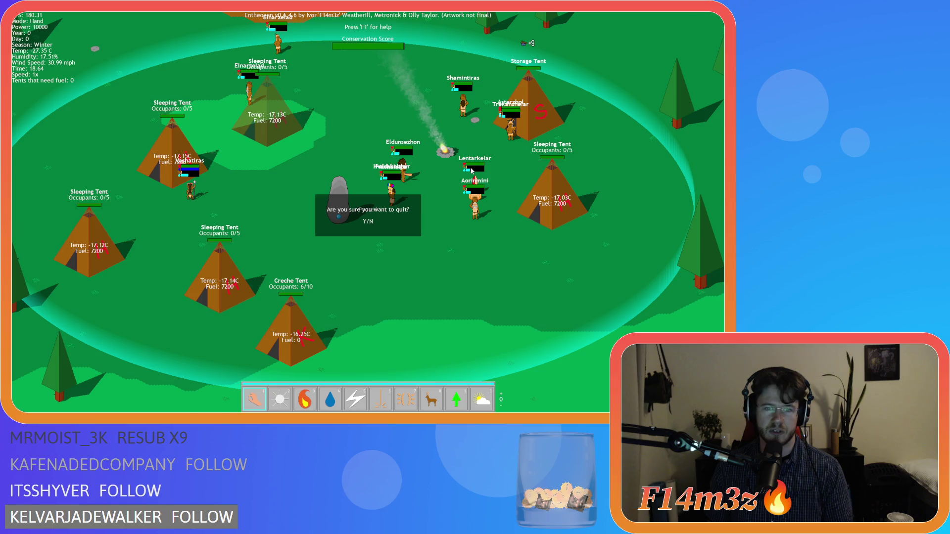
Step: Confirm quitting the game and open sc_loadTents from Scripts > Loading
key("y")
scroll(679, 285, "down", 7)
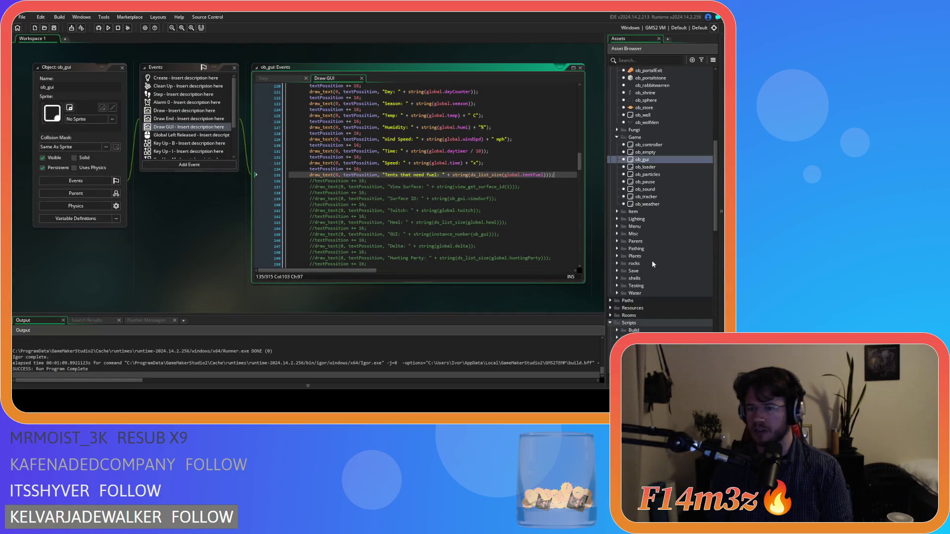
scroll(643, 270, "down", 10)
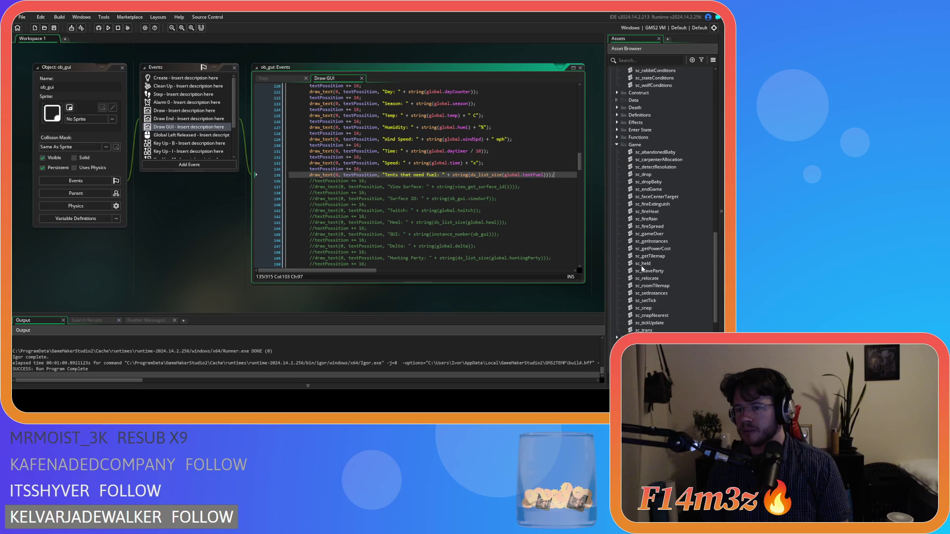
left_click(618, 228)
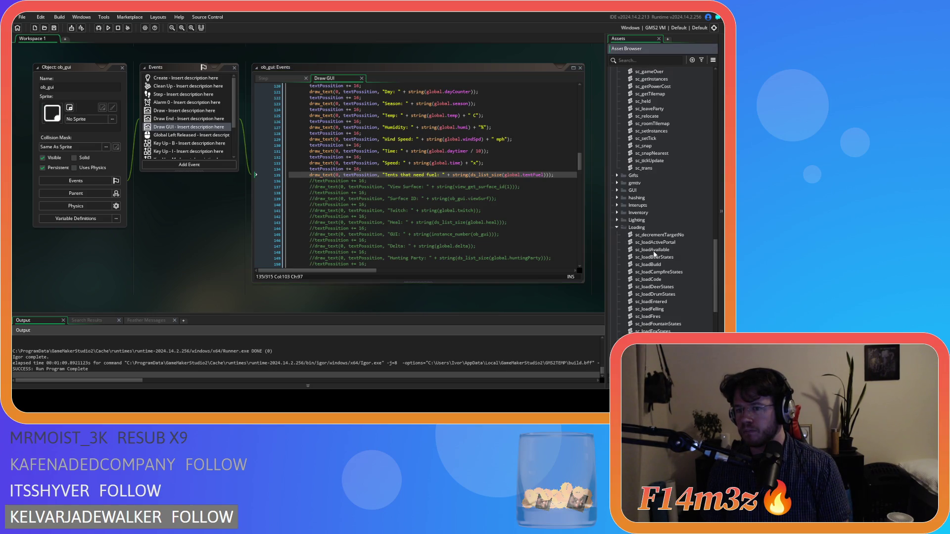
scroll(655, 253, "down", 6)
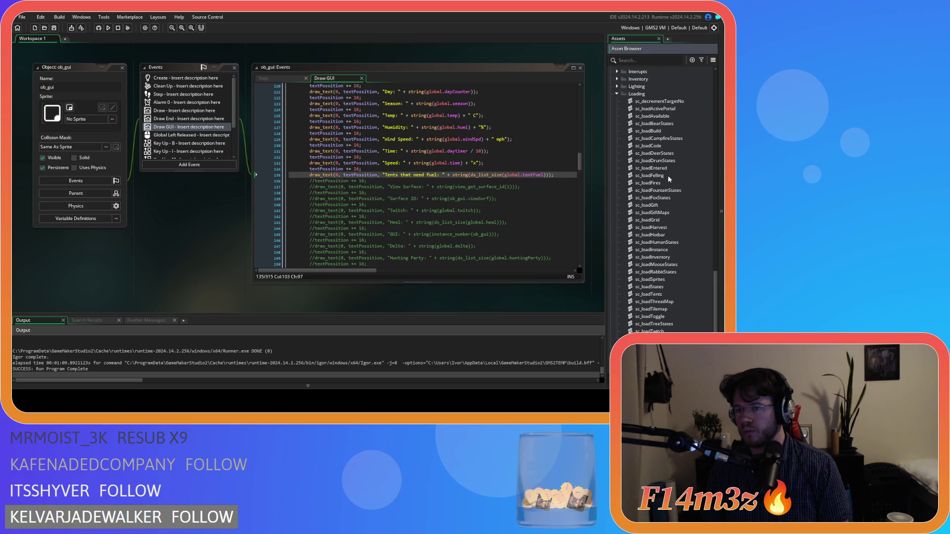
double_click(653, 294)
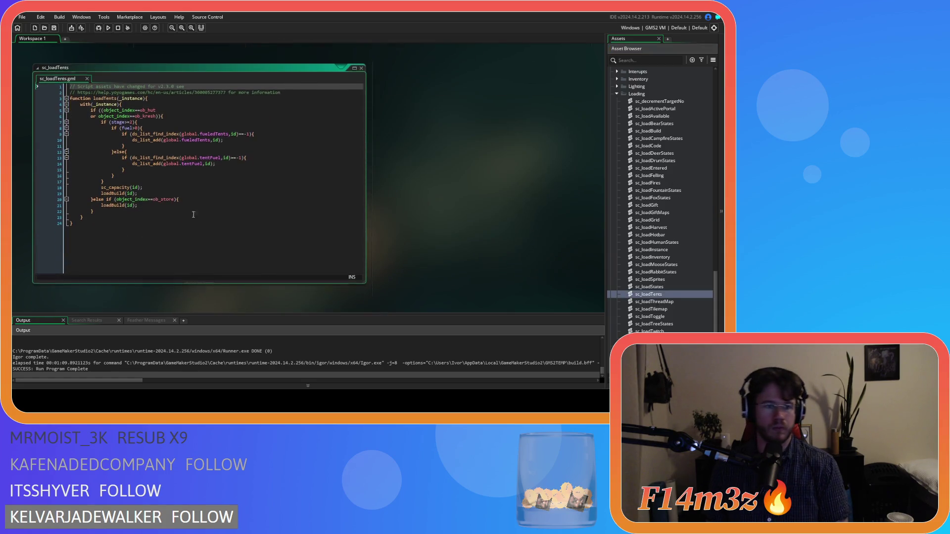
Step: Inspect loadTents' ob_kresh condition and tentFuel add line, then close sc_loadTents
left_click(226, 176)
left_click(178, 115)
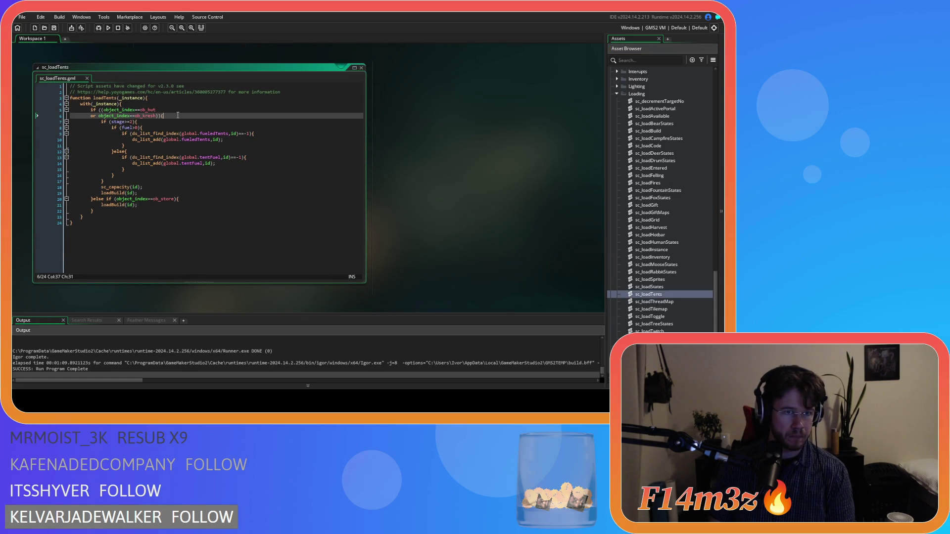
left_click(221, 176)
left_click(231, 165)
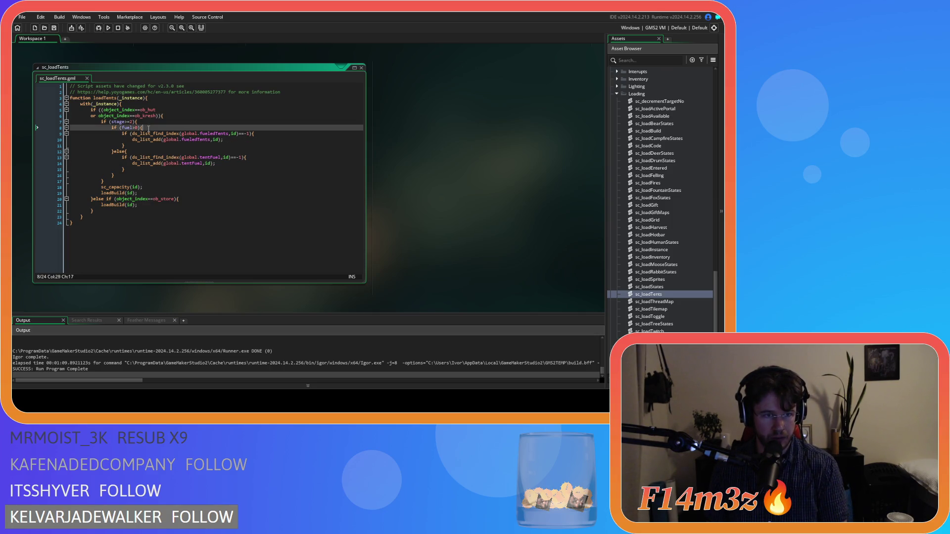
key("Left")
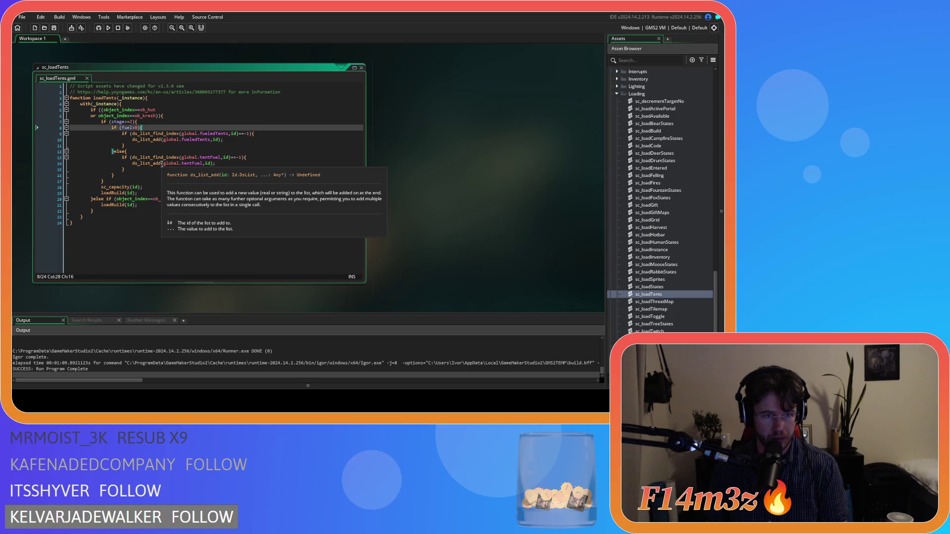
left_click(213, 181)
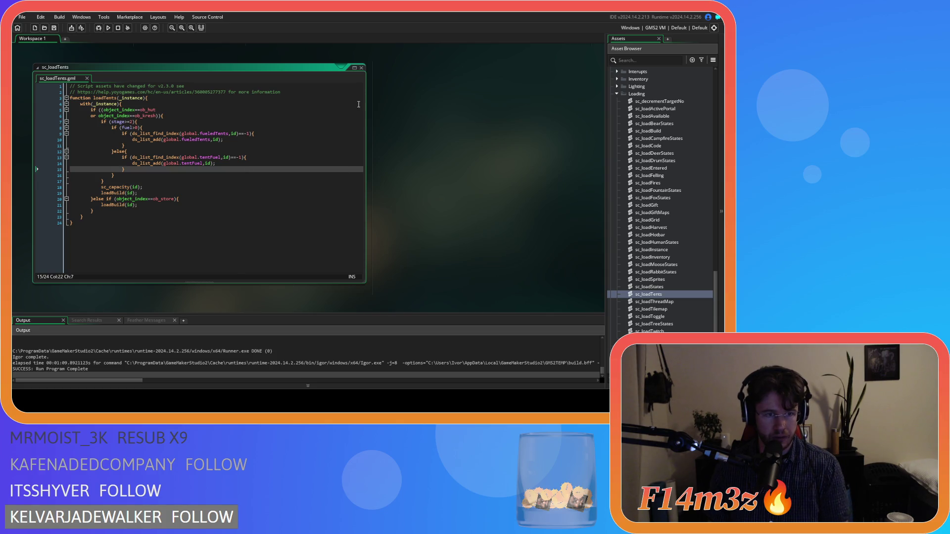
left_click(361, 68)
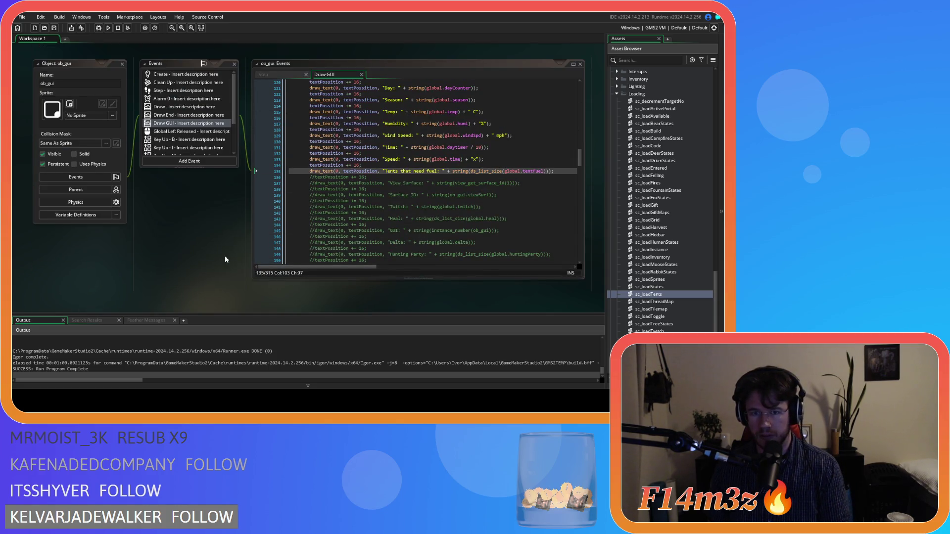
Step: Show ob_kresh's Create event at fuel = 0 and run the game with F5
scroll(225, 255, "up", 5)
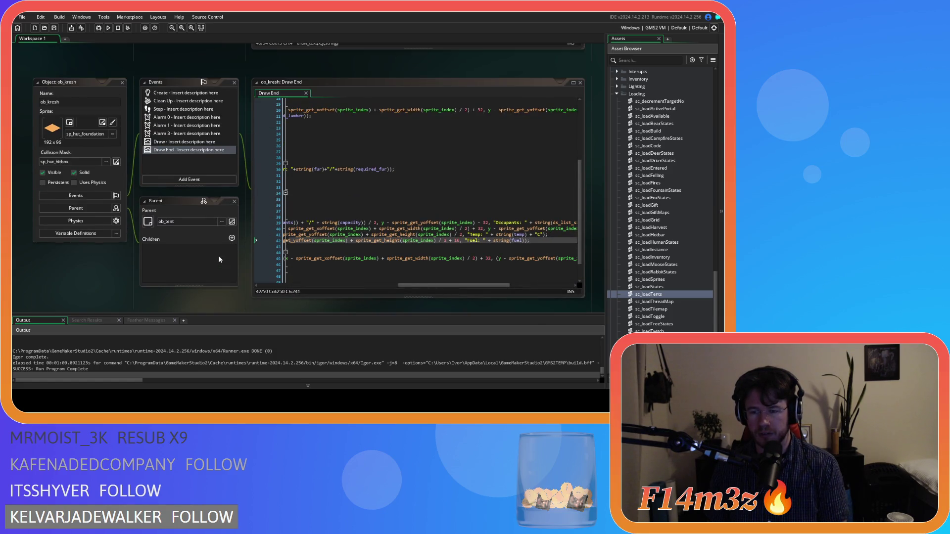
scroll(218, 259, "up", 1)
scroll(233, 261, "down", 1)
left_click_drag(429, 288, 292, 288)
left_click(185, 92)
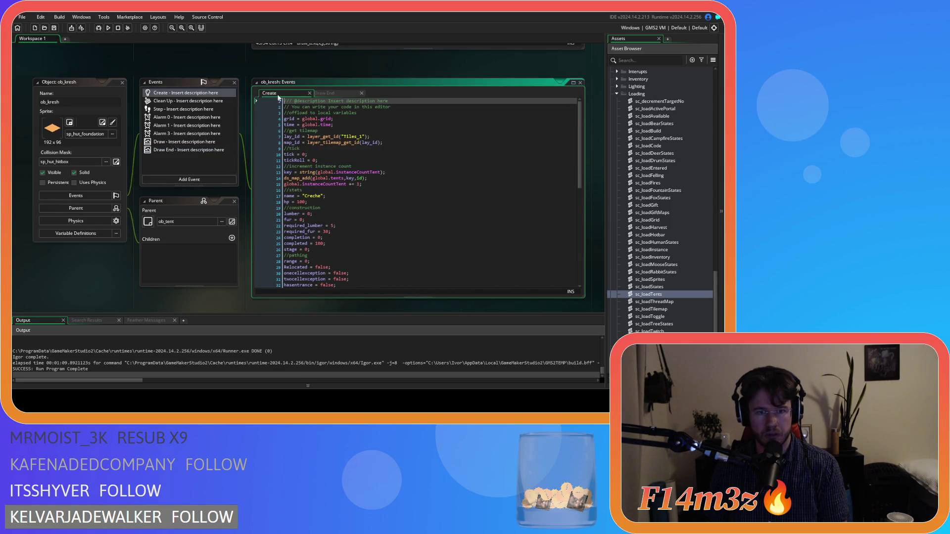
scroll(340, 188, "down", 6)
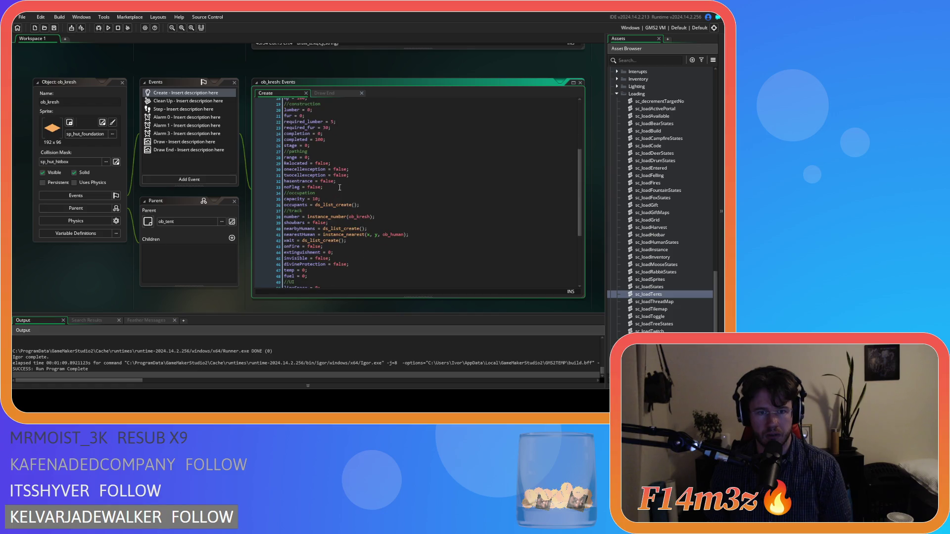
scroll(340, 187, "down", 3)
scroll(346, 243, "down", 4)
key("F5")
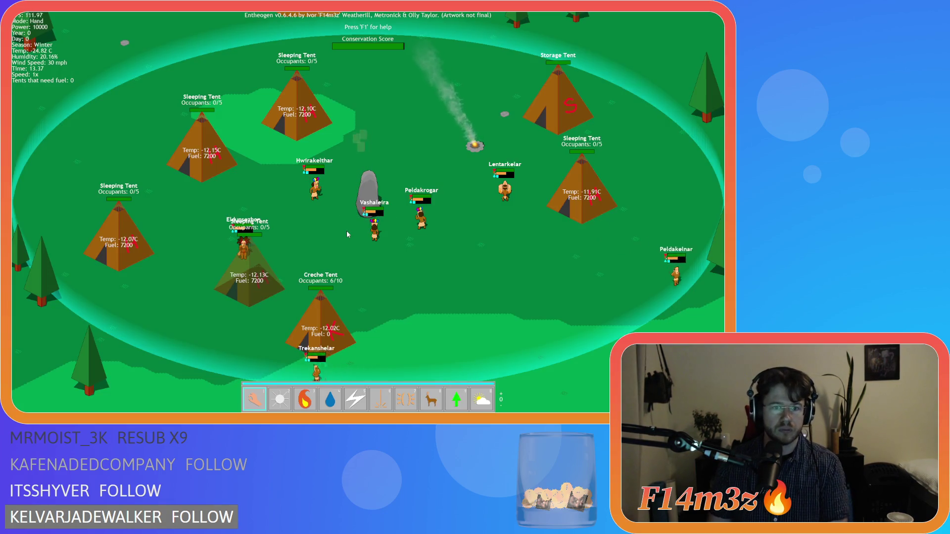
Step: Pan over the village and alternate game speed between 1x, 2x and 8x as tents burn fuel
key("s")
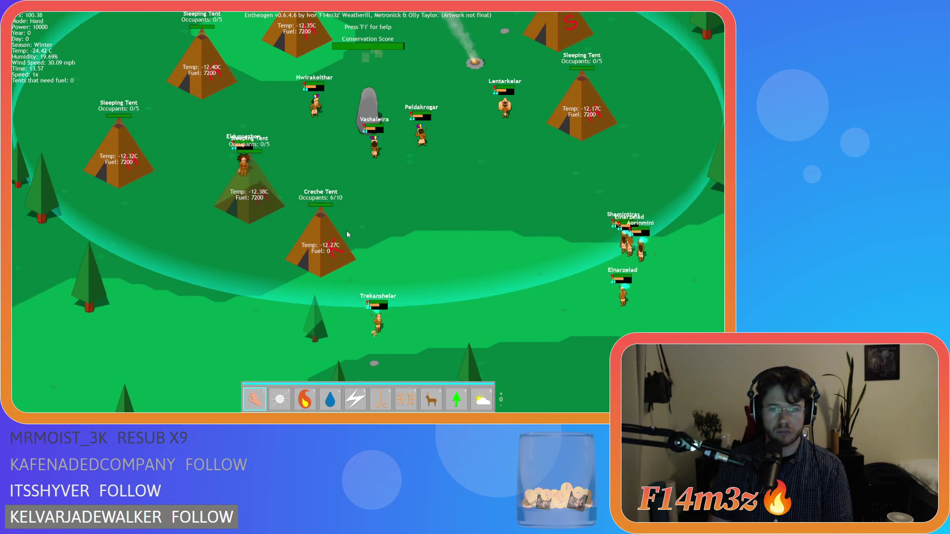
key("d")
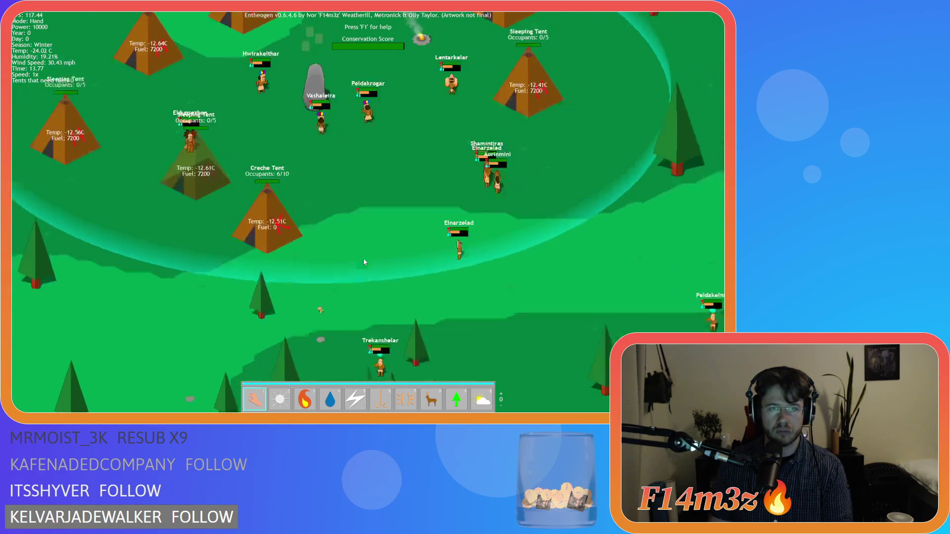
key("w")
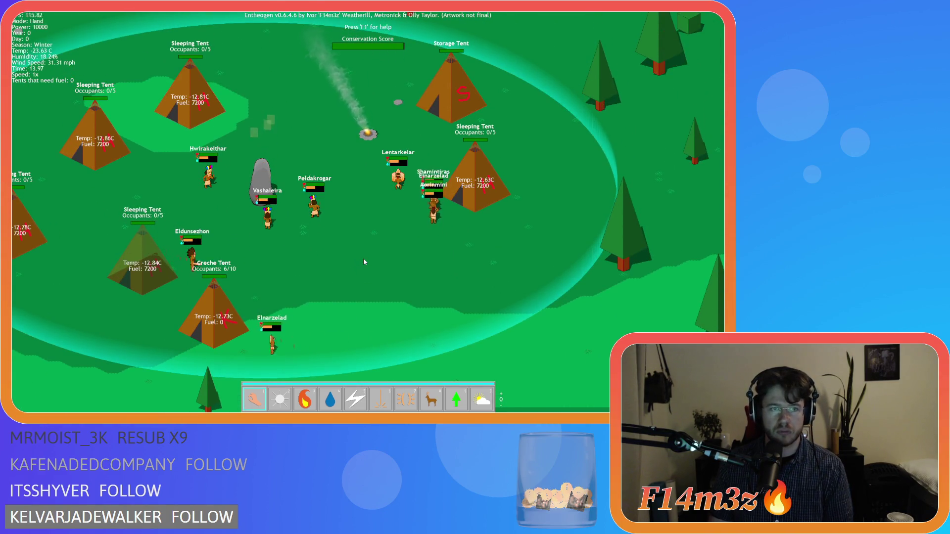
key("a")
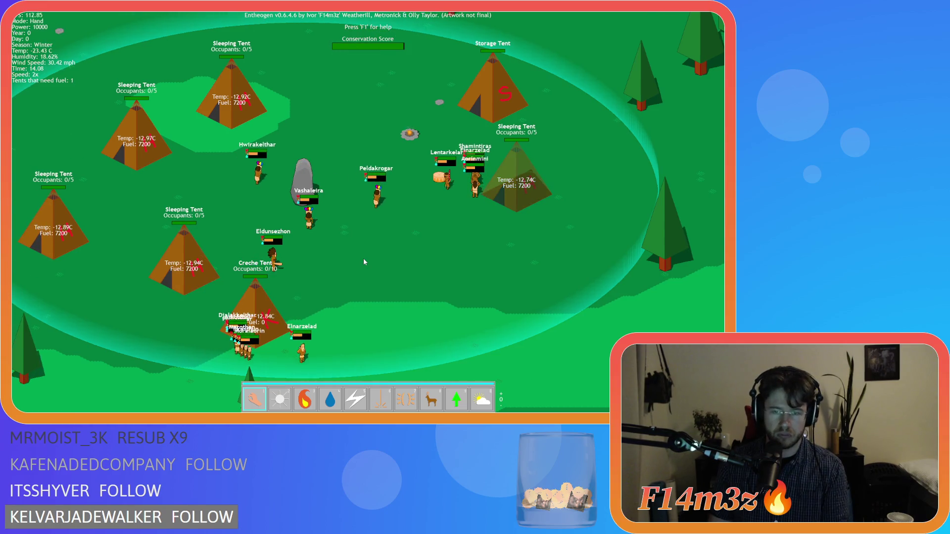
key("plus")
key("plus")
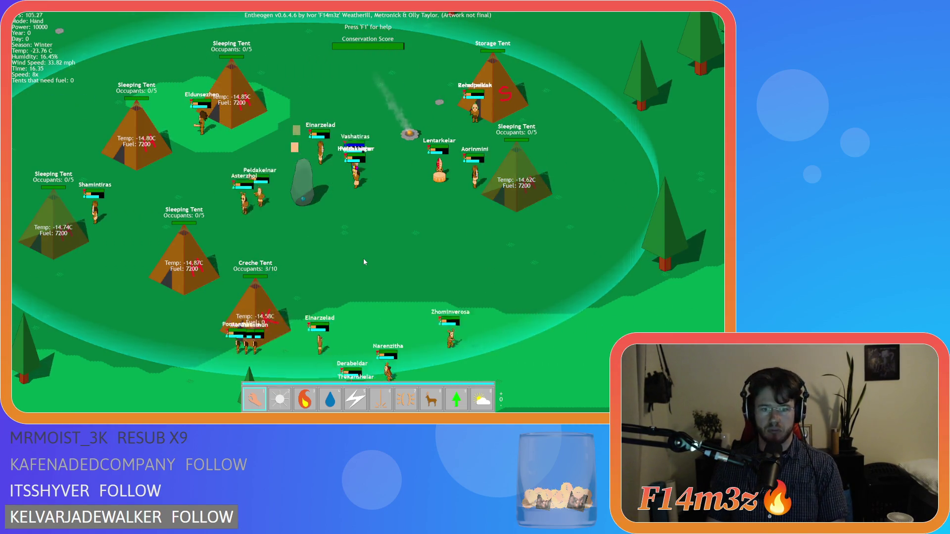
key("minus")
key("minus")
key("minus")
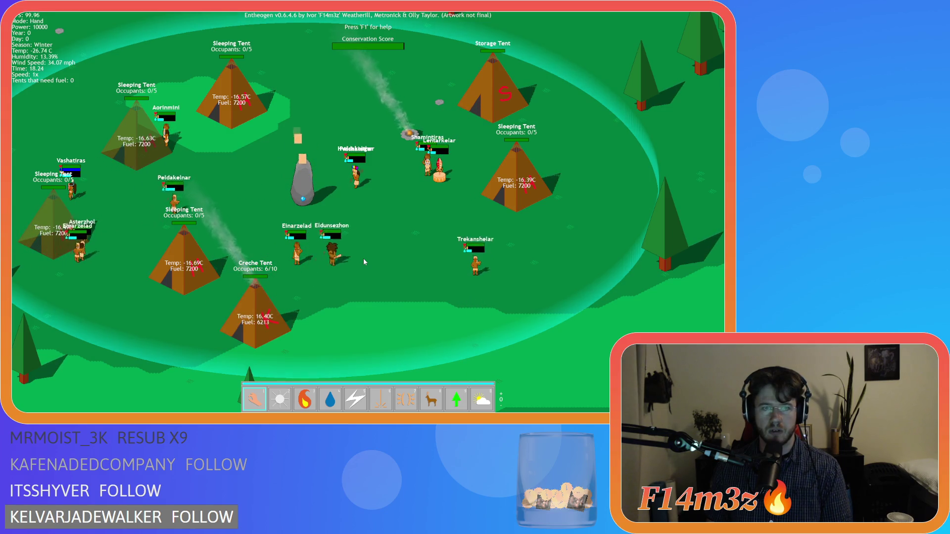
key("plus")
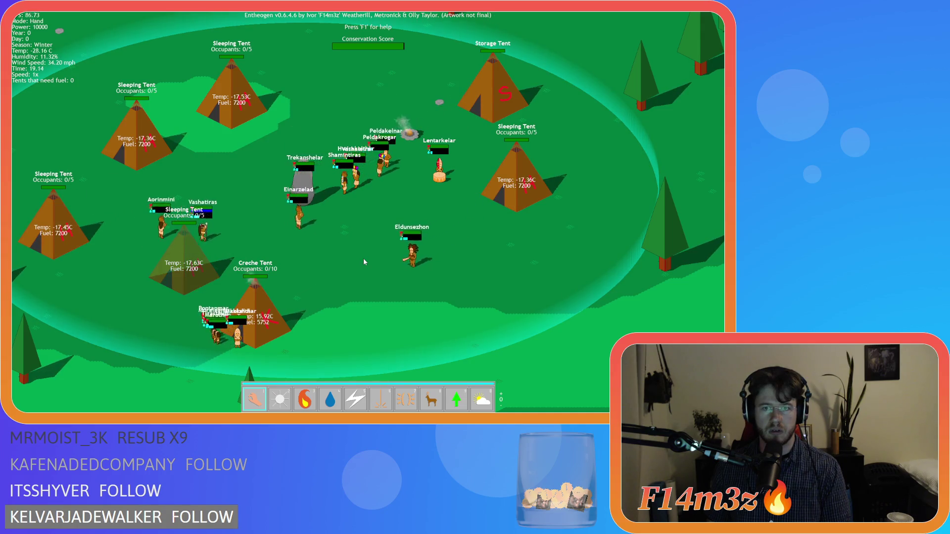
key("minus")
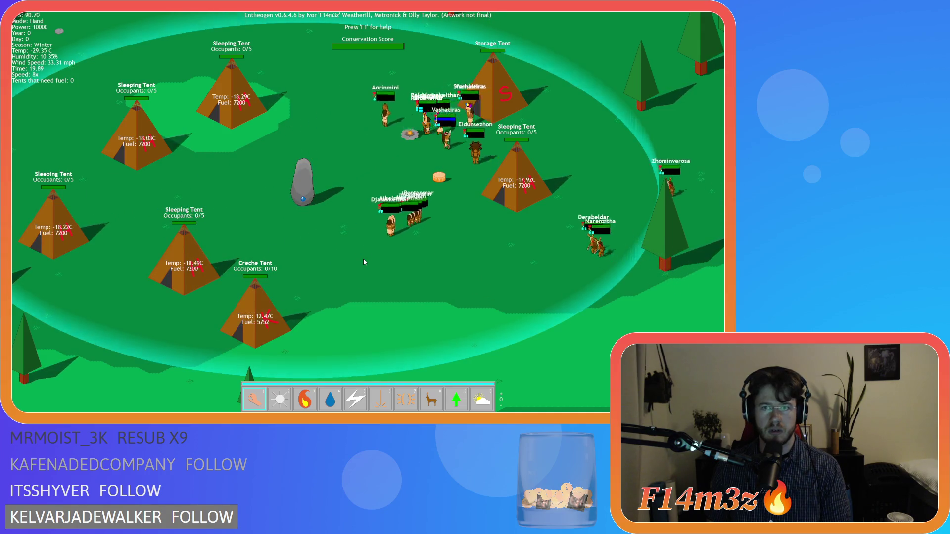
key("plus")
key("plus")
key("plus")
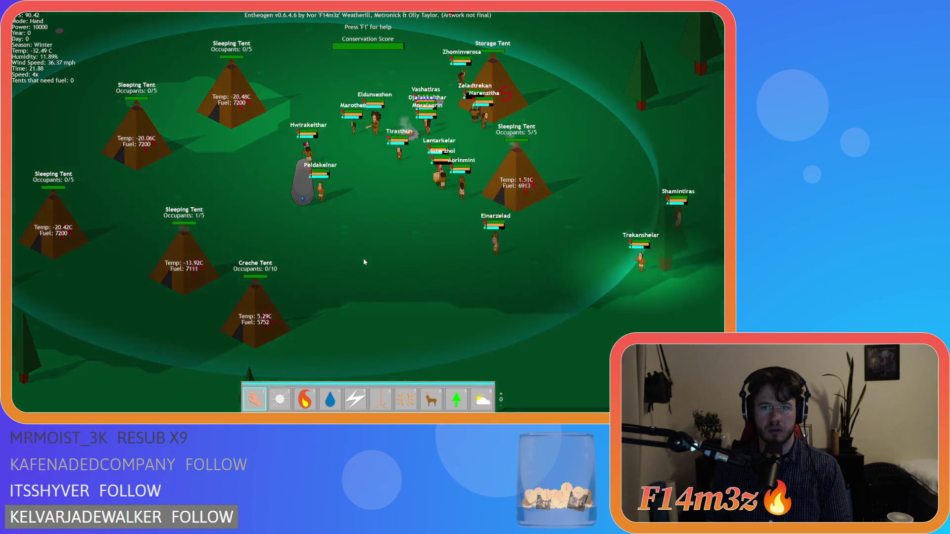
key("minus")
key("minus")
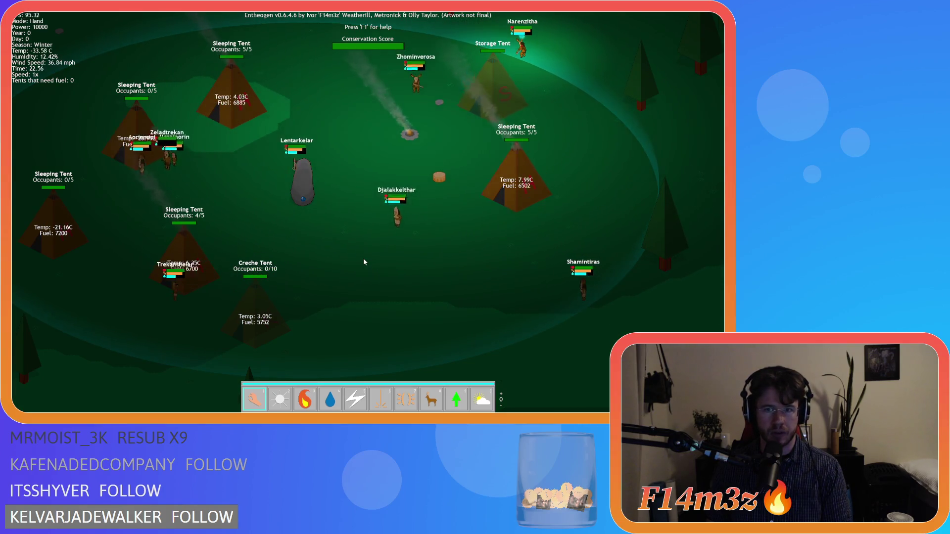
key("plus")
key("plus")
key("plus")
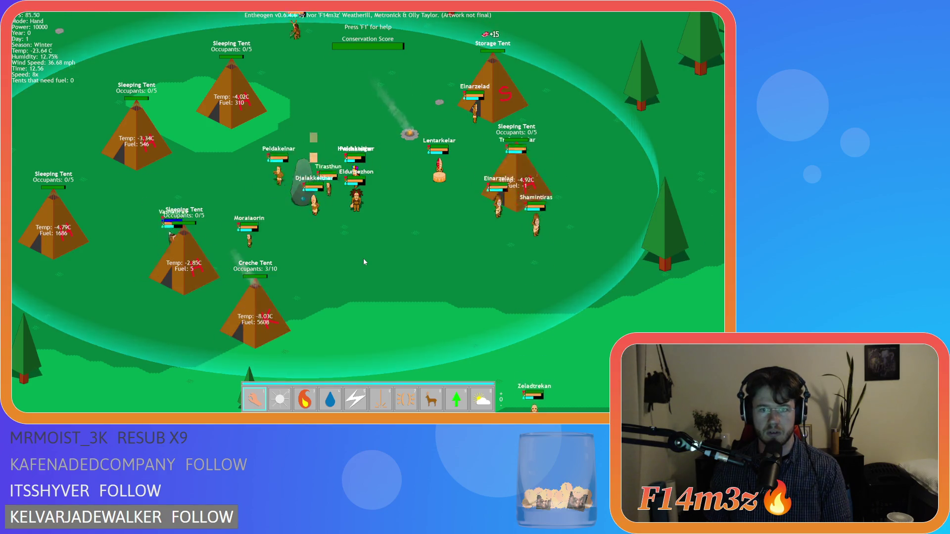
key("minus")
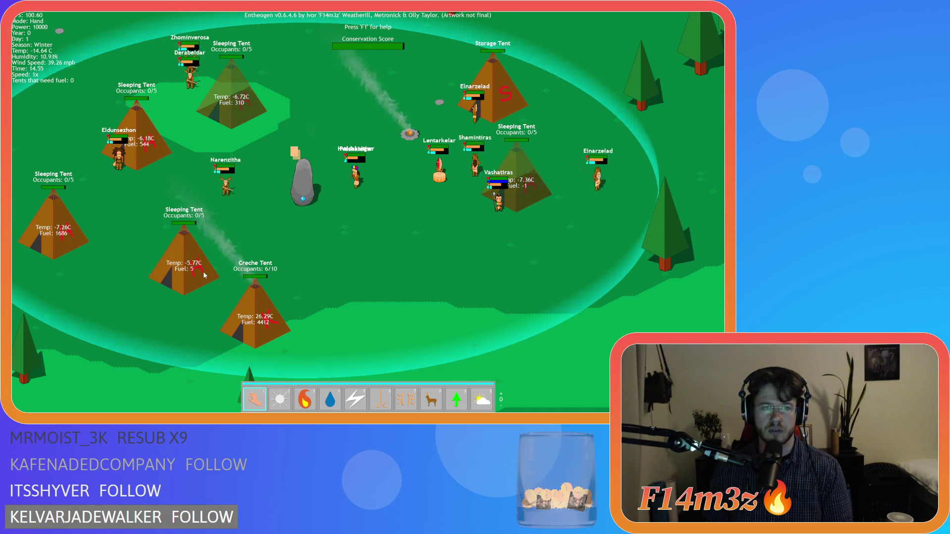
scroll(171, 216, "up", 5)
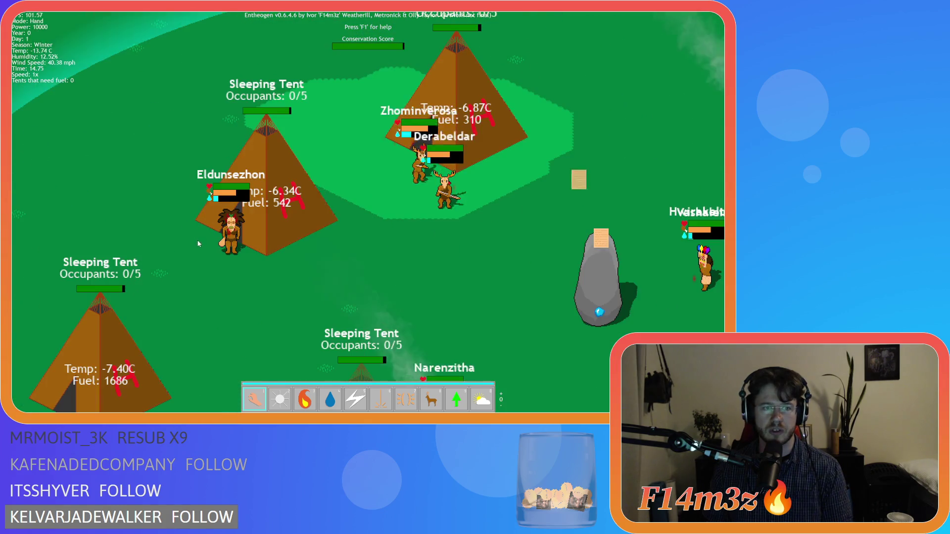
Step: Open villager Eldunsezhon's details in the Tribe window, then close it
left_click(233, 245)
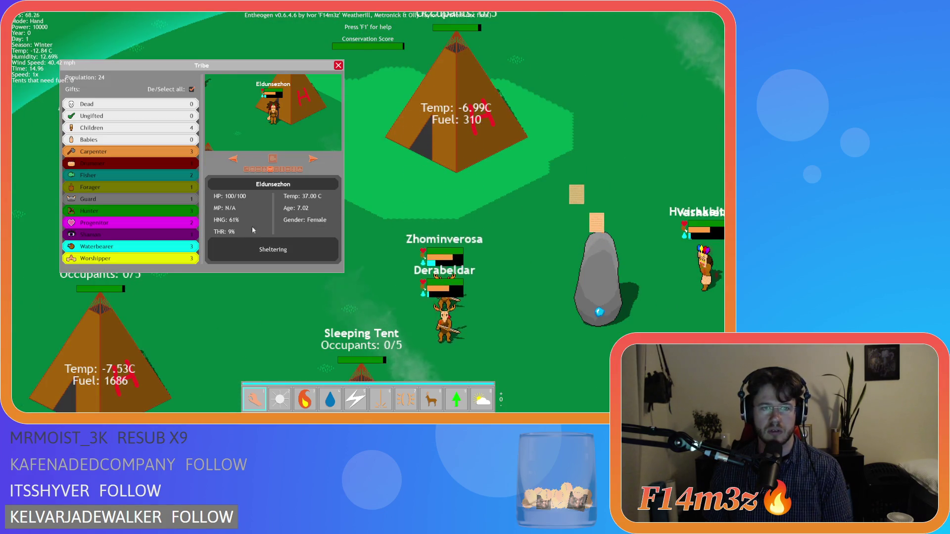
left_click(338, 65)
scroll(393, 153, "down", 5)
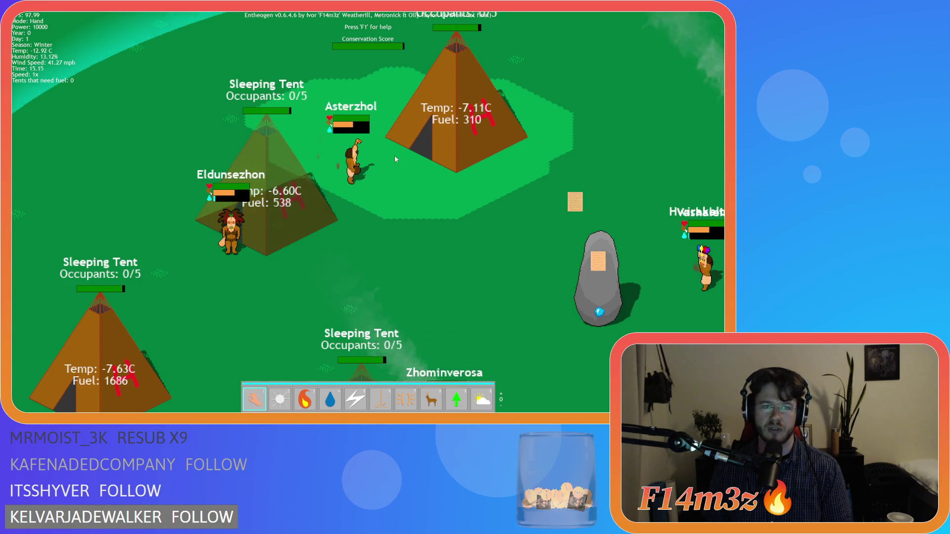
Step: Pan the camera around the camp to survey each tent's fuel
key("d")
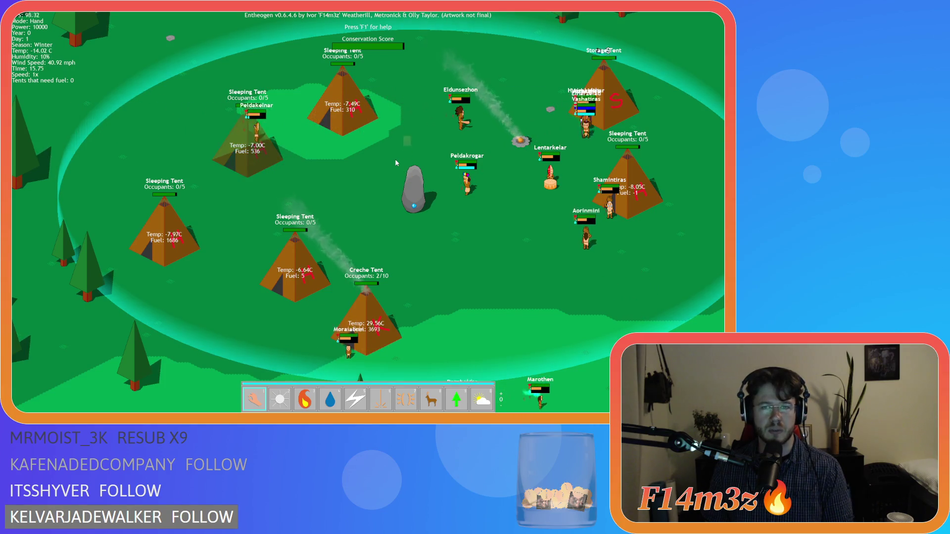
key("d")
key("s")
key("w")
key("s")
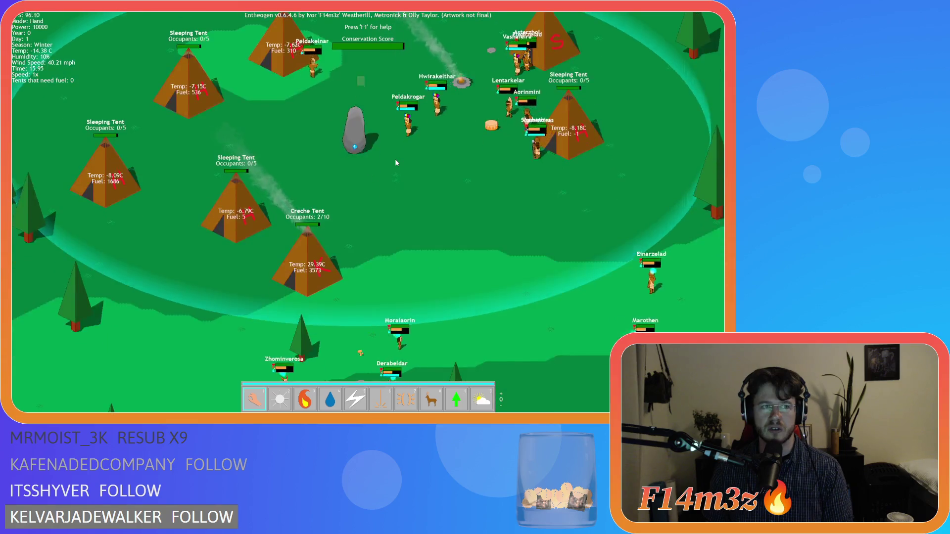
key("w")
key("d")
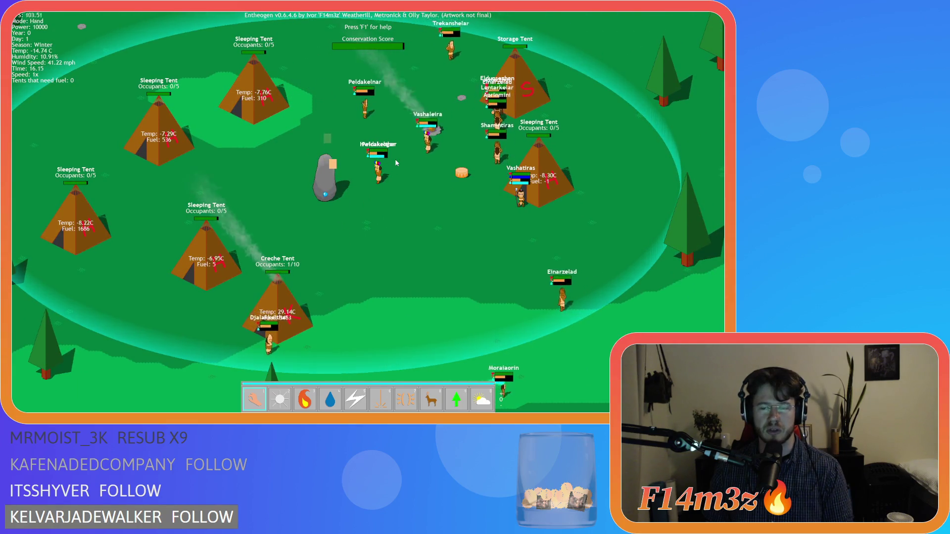
key("a")
key("s")
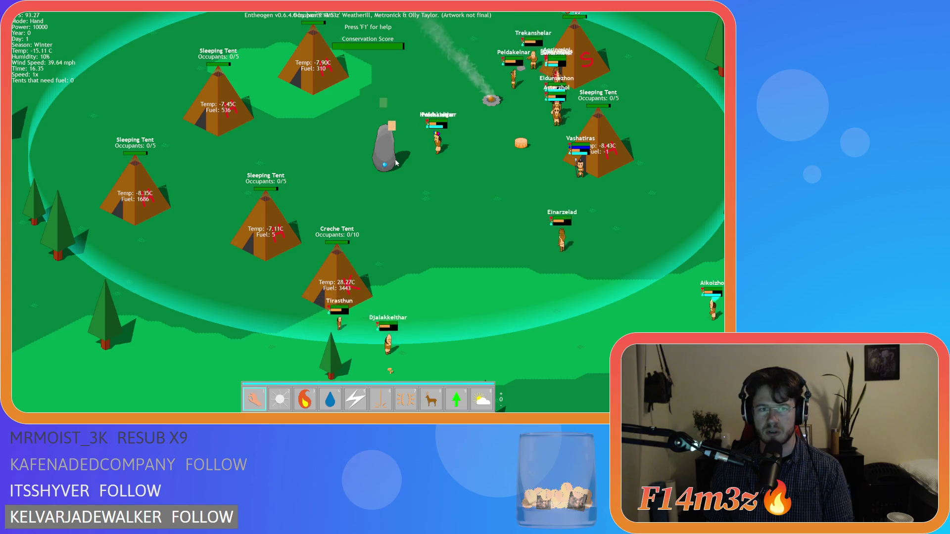
key("d")
key("w")
key("s")
key("w")
key("a")
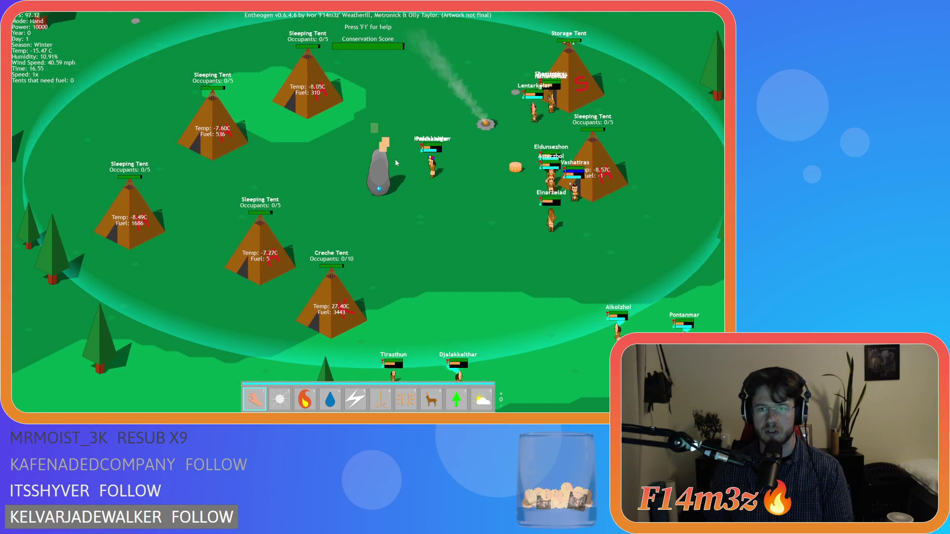
key("d")
key("w")
key("a")
key("d")
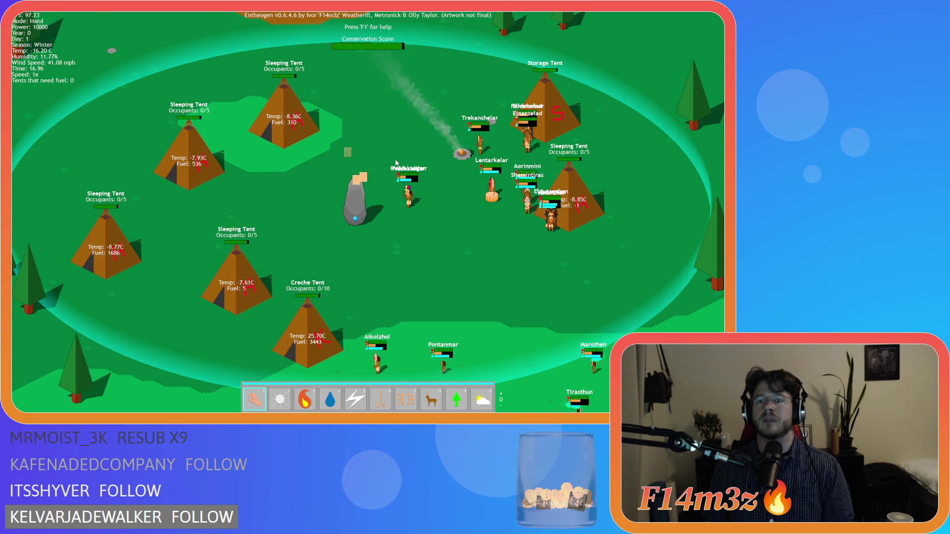
key("d")
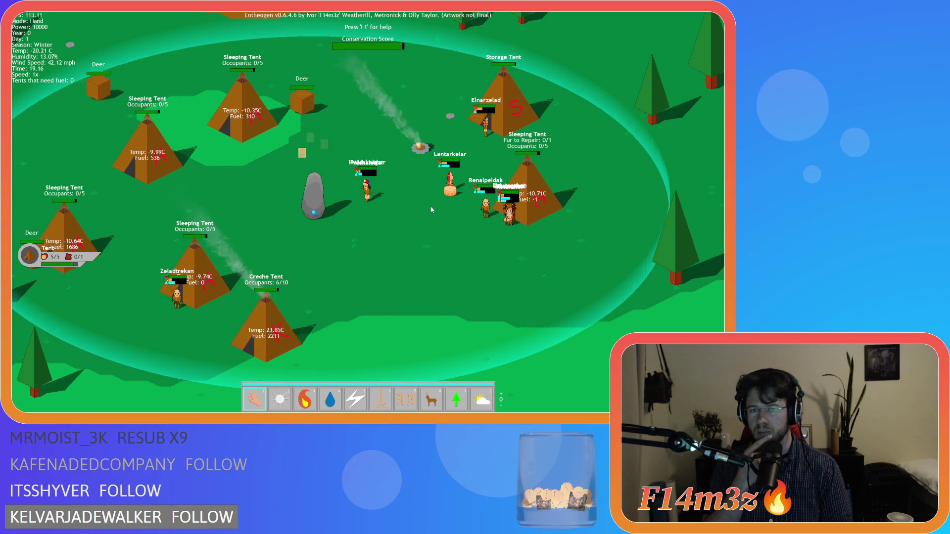
Step: Quit the game and confirm with Y to return to the editor
key("Escape")
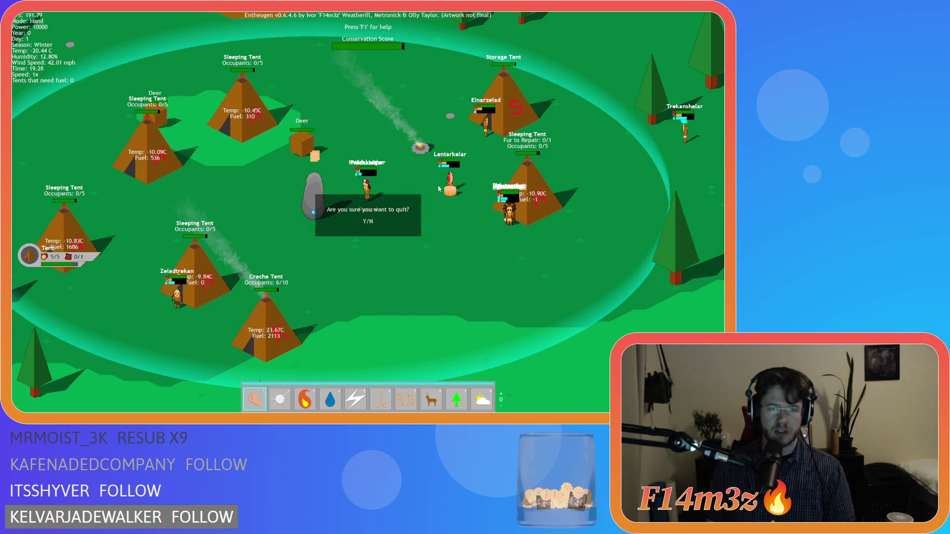
key("y")
scroll(165, 191, "up", 5)
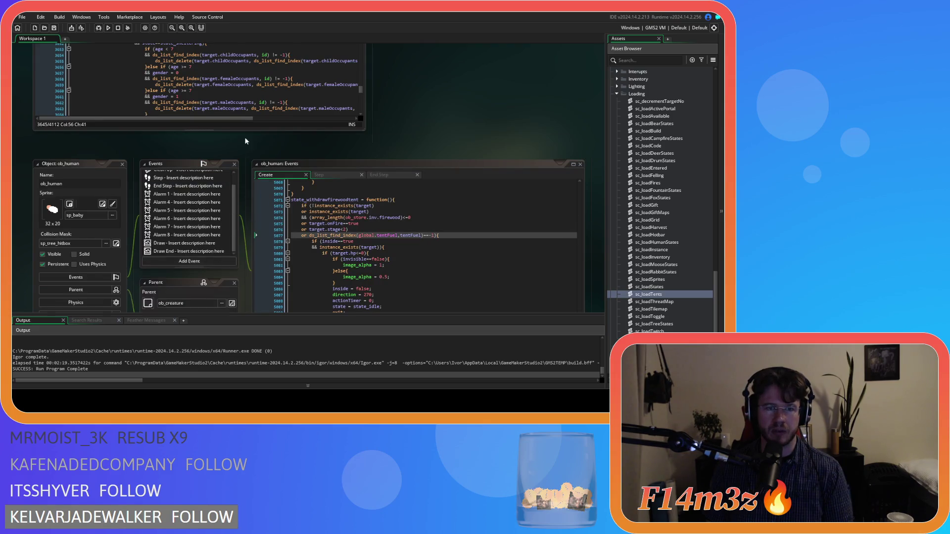
Step: Search ob_human's Create code for state_fuel to locate the fuel-tent state
scroll(246, 142, "down", 3)
left_click(366, 158)
type("state")
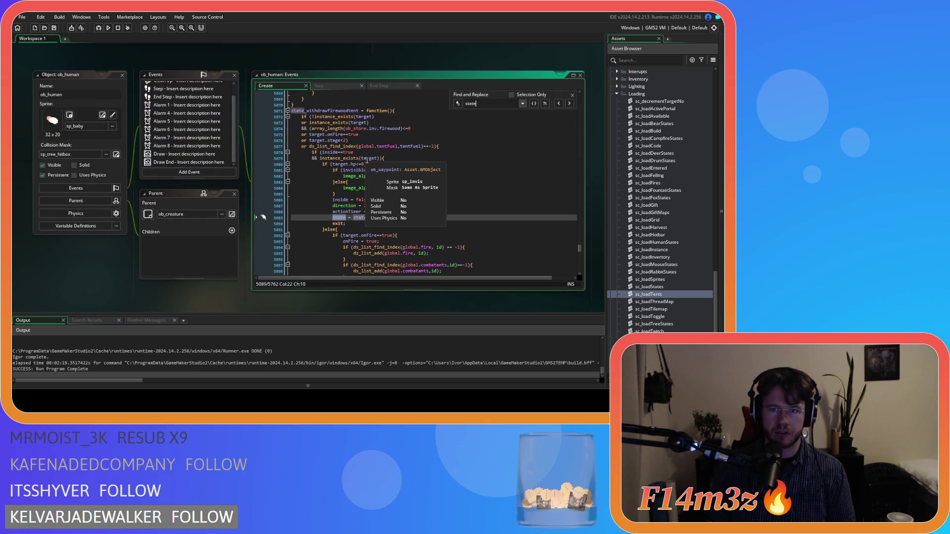
type("_fueltent")
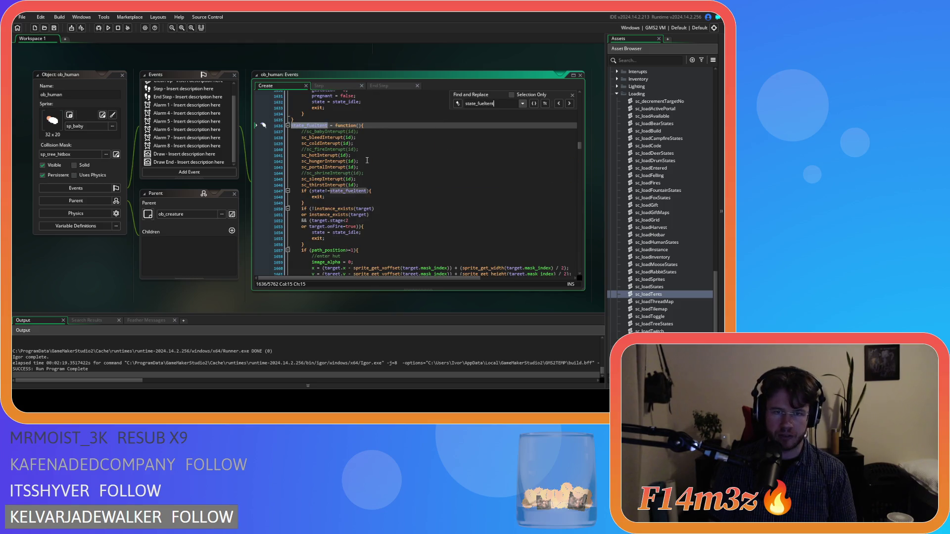
scroll(367, 160, "down", 3)
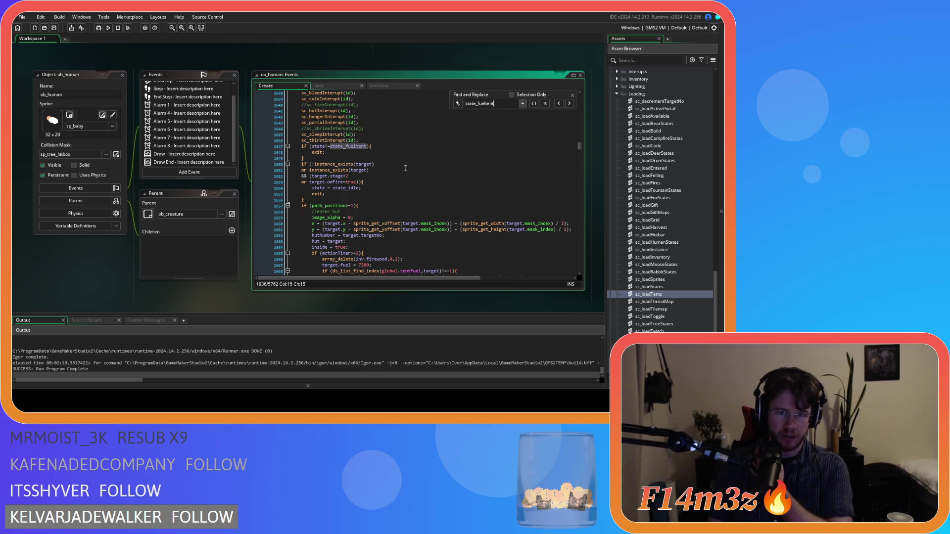
scroll(405, 168, "down", 2)
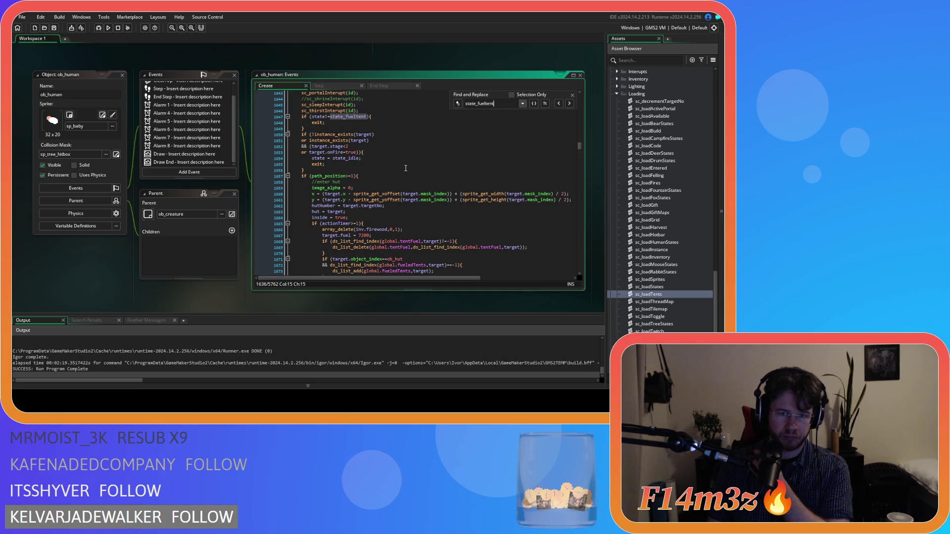
scroll(406, 168, "down", 8)
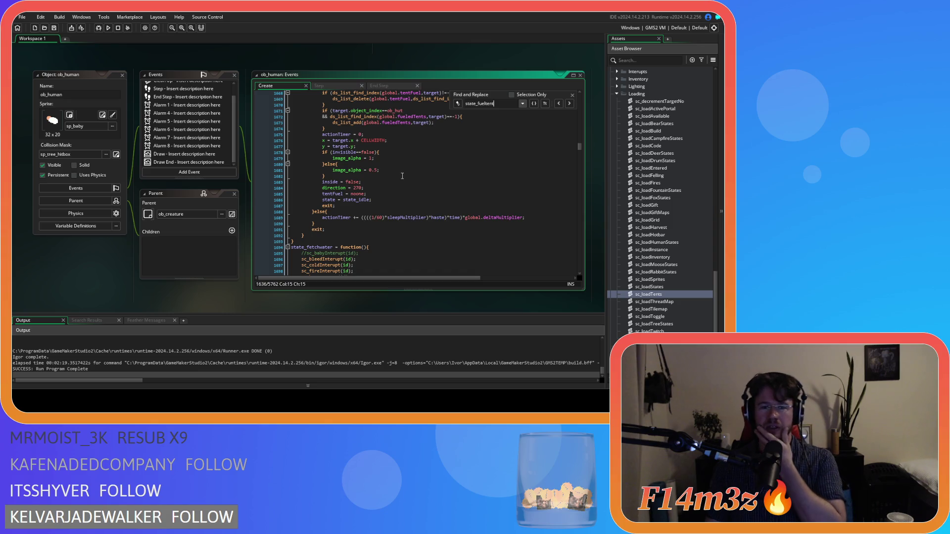
scroll(400, 181, "up", 2)
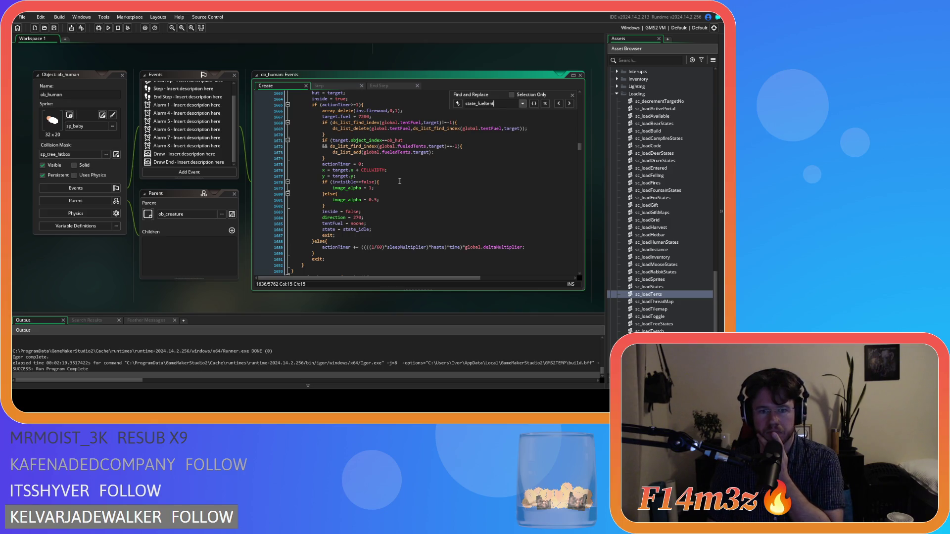
Step: Near the tentFuel = noone reset, delete the target from global.tentFuel and add ob_hut targets to global.fueledTents
left_click(400, 181)
scroll(400, 181, "up", 3)
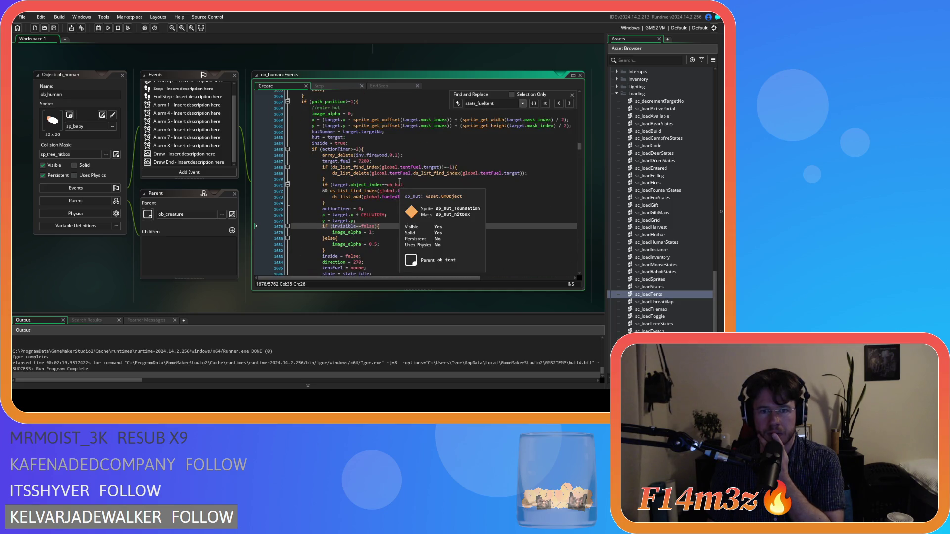
scroll(399, 182, "down", 2)
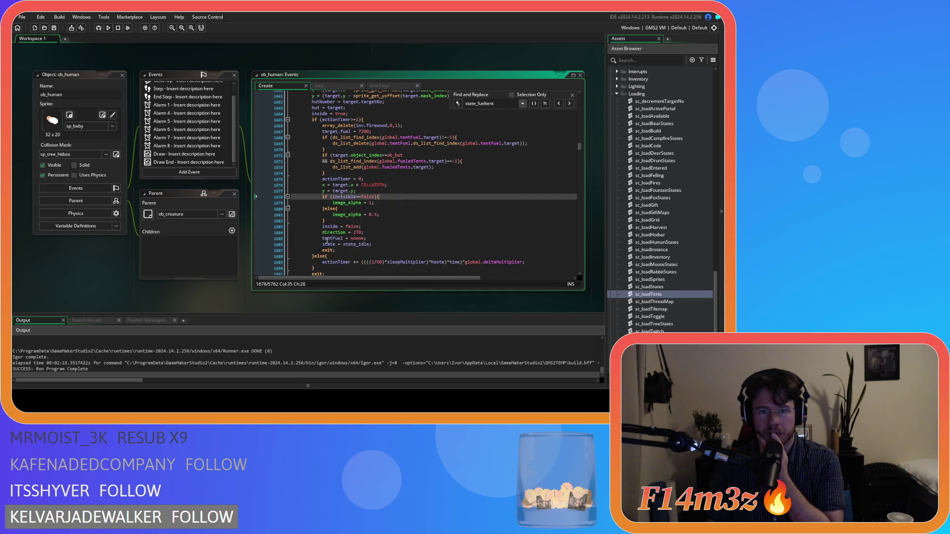
left_click(384, 240)
left_click_drag(383, 242, 322, 240)
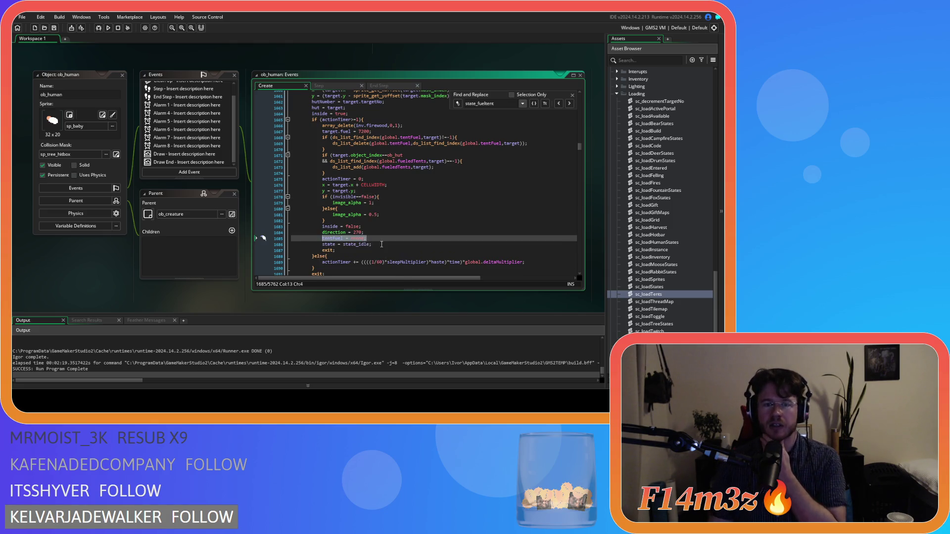
scroll(382, 245, "up", 4)
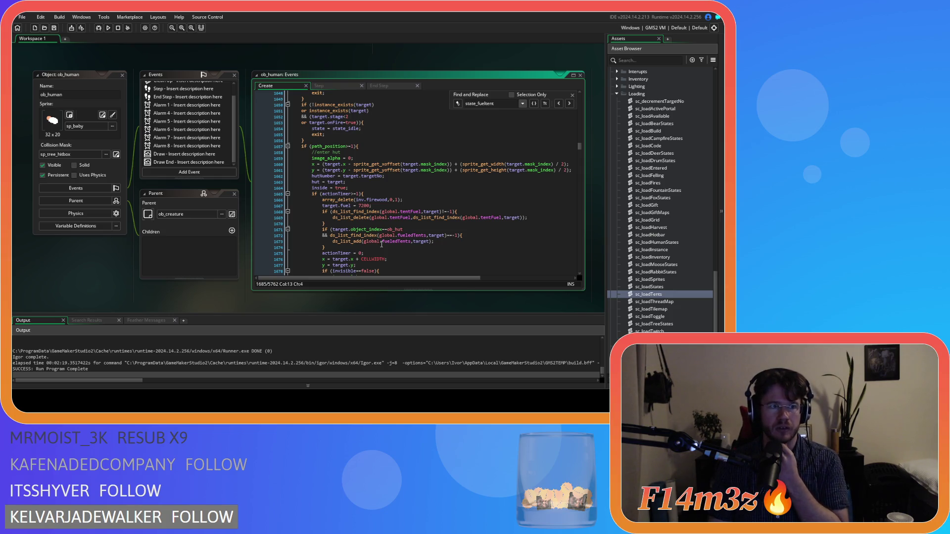
scroll(382, 245, "down", 3)
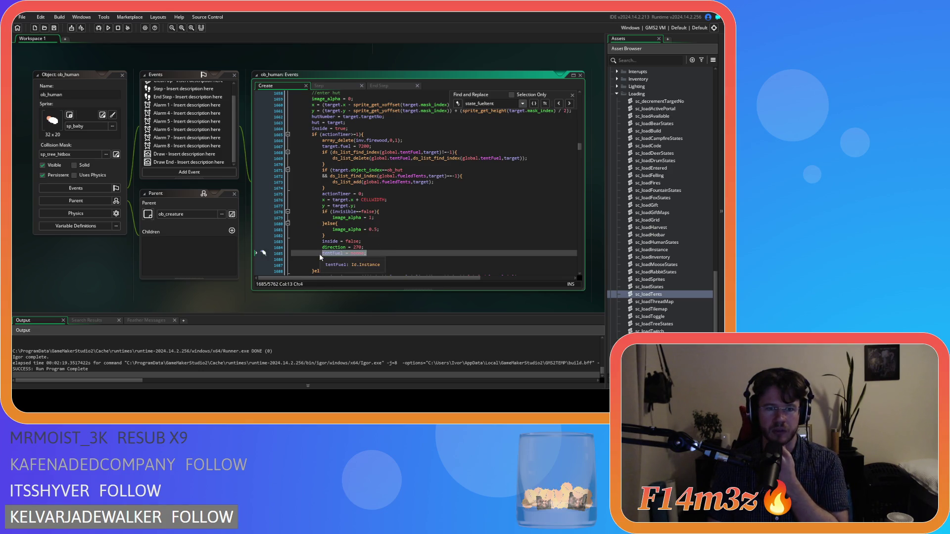
mouse_move(327, 258)
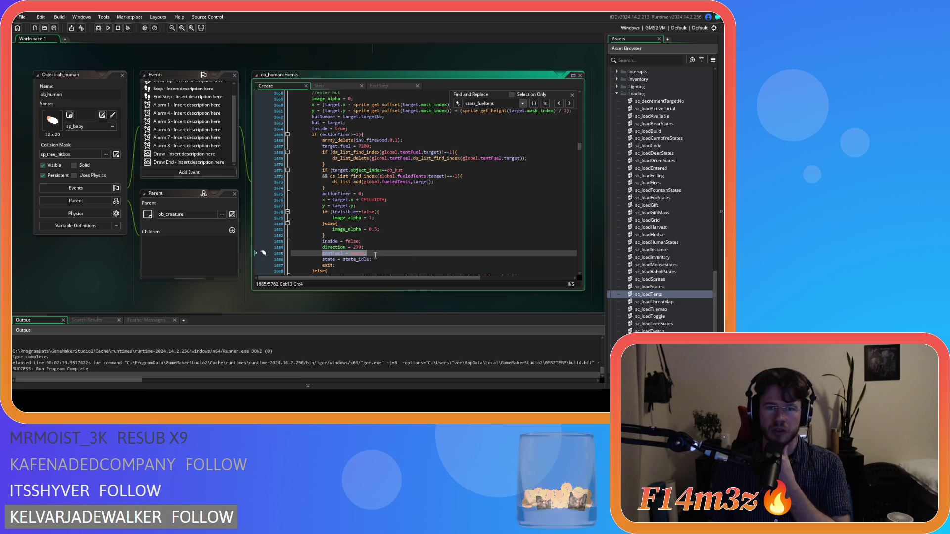
Step: Scroll back up the code and select ob_kresh in the Asset Browser
scroll(375, 256, "down", 1)
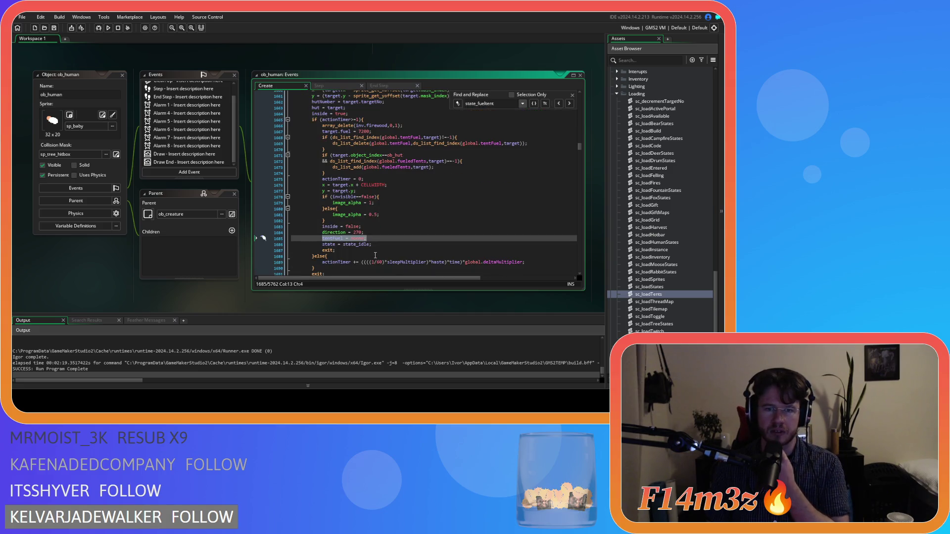
scroll(376, 255, "up", 2)
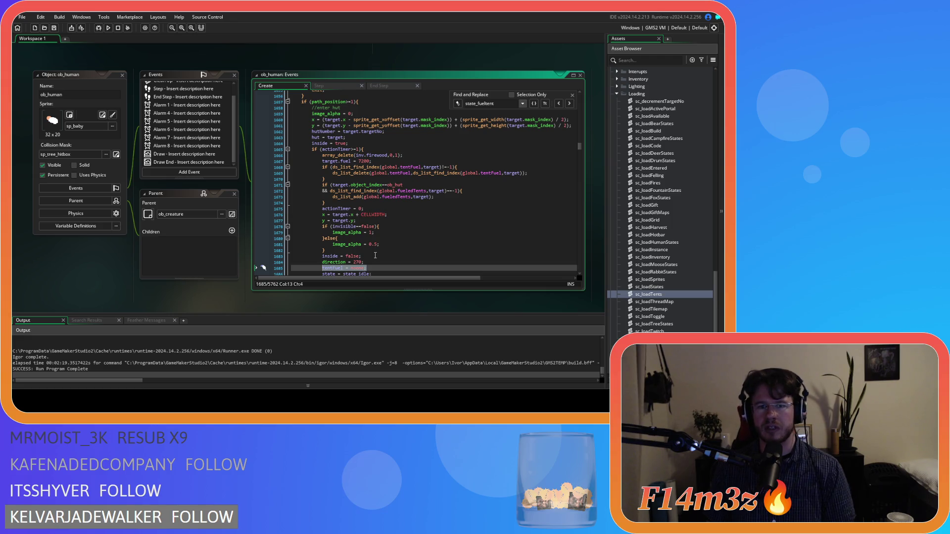
scroll(641, 247, "up", 3)
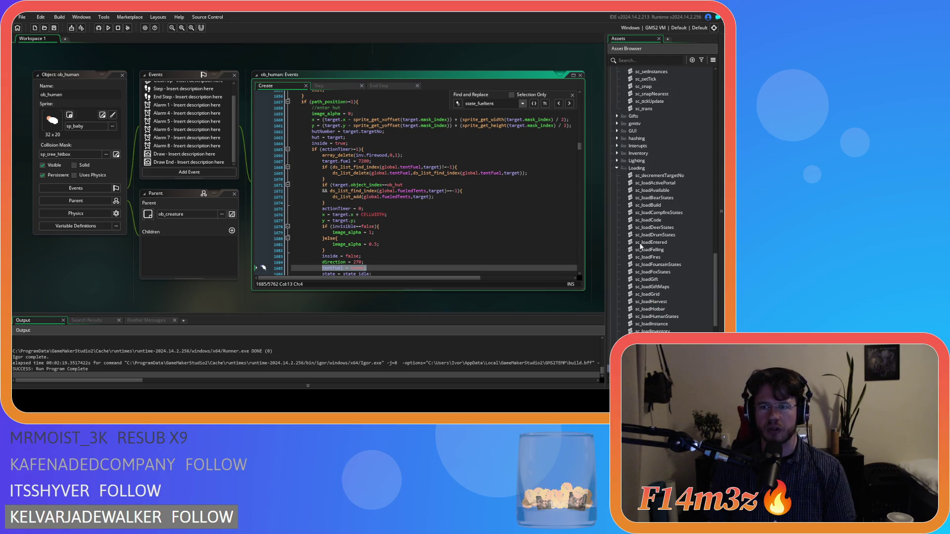
scroll(640, 247, "up", 9)
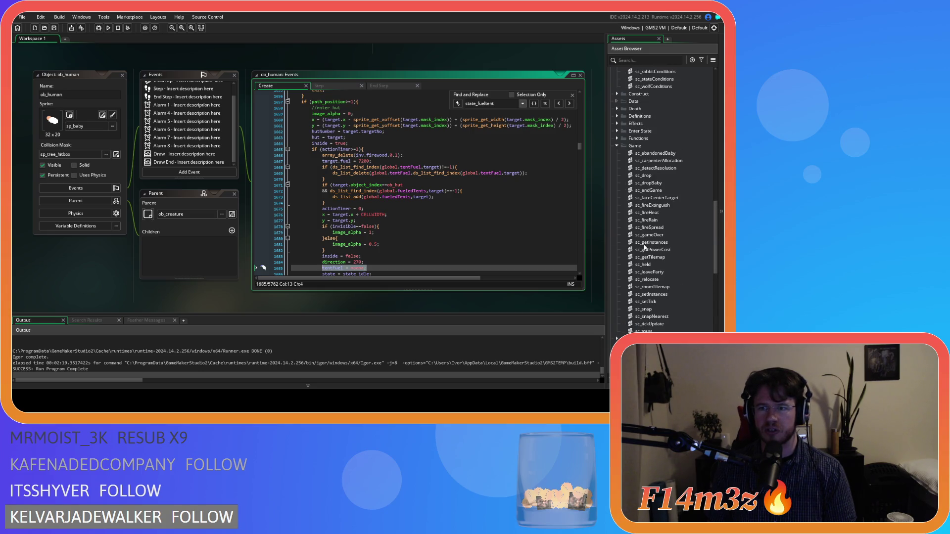
scroll(642, 247, "up", 10)
scroll(643, 247, "up", 3)
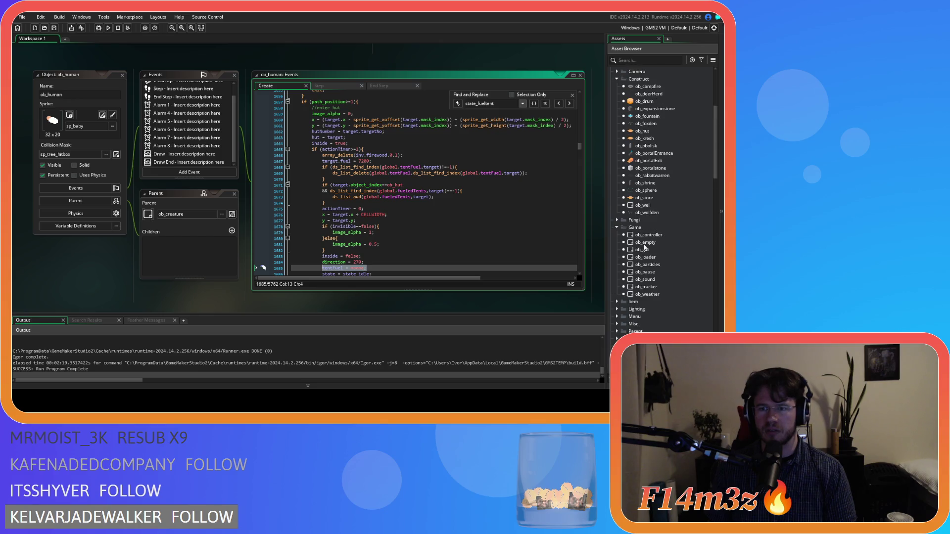
left_click(651, 140)
Step: Open ob_hut's Step event and inspect the fueledTents removal and tentFuel add lines
double_click(664, 131)
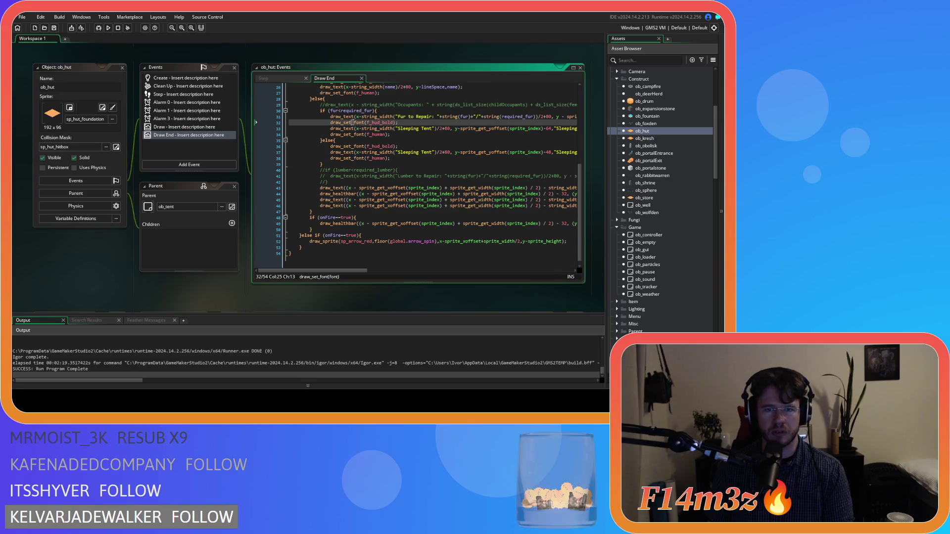
left_click(285, 75)
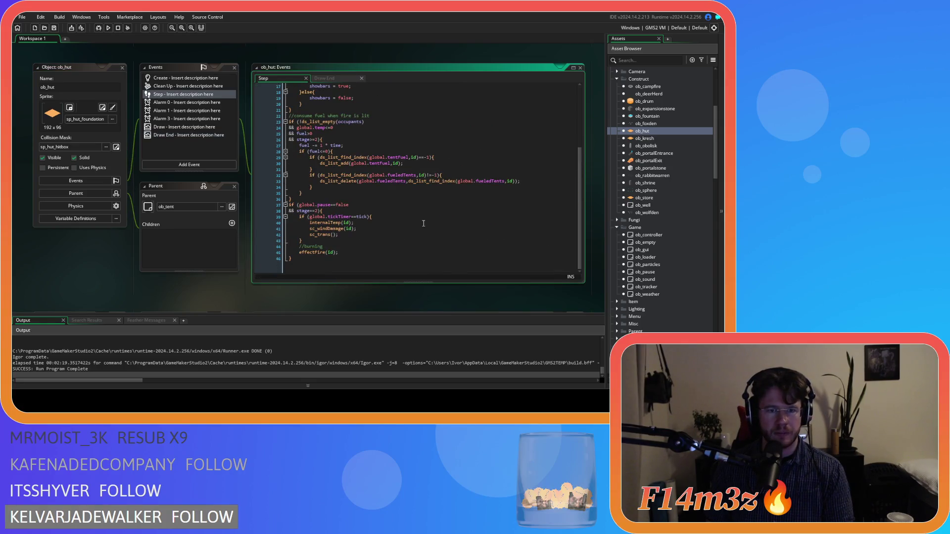
left_click(382, 182)
left_click(381, 187)
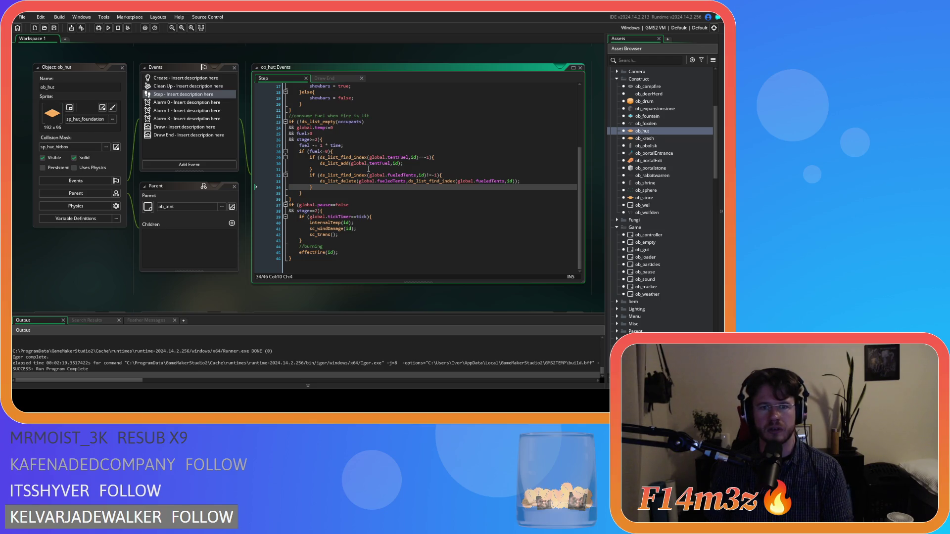
left_click(365, 181)
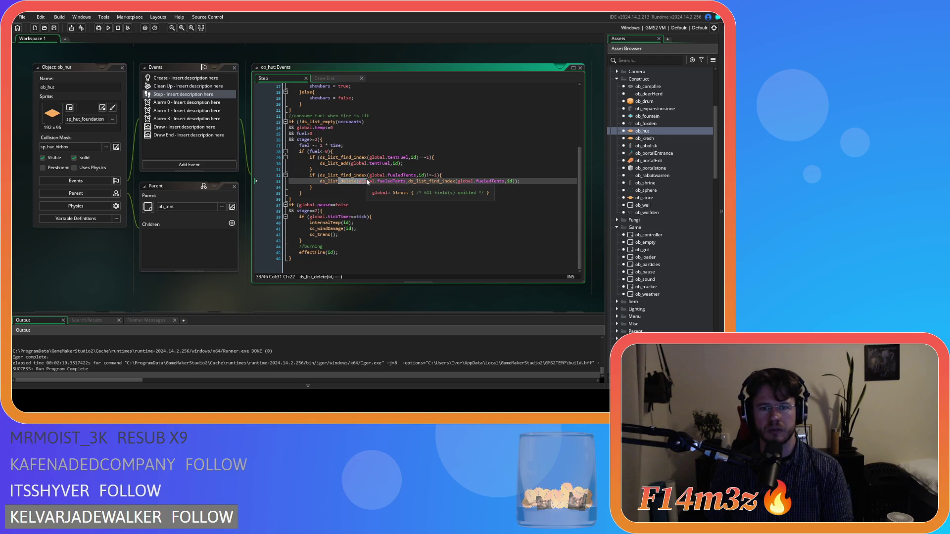
left_click(391, 157)
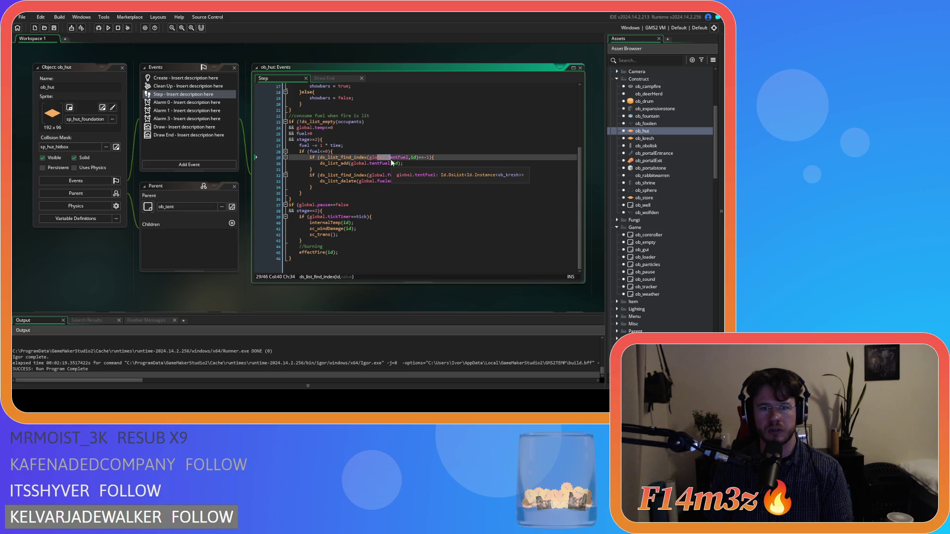
left_click(389, 164)
Step: Fold and unfold the tentFuel check block at line 29, then trace the fuel<=0 block's braces
left_click(286, 158)
left_click(364, 159)
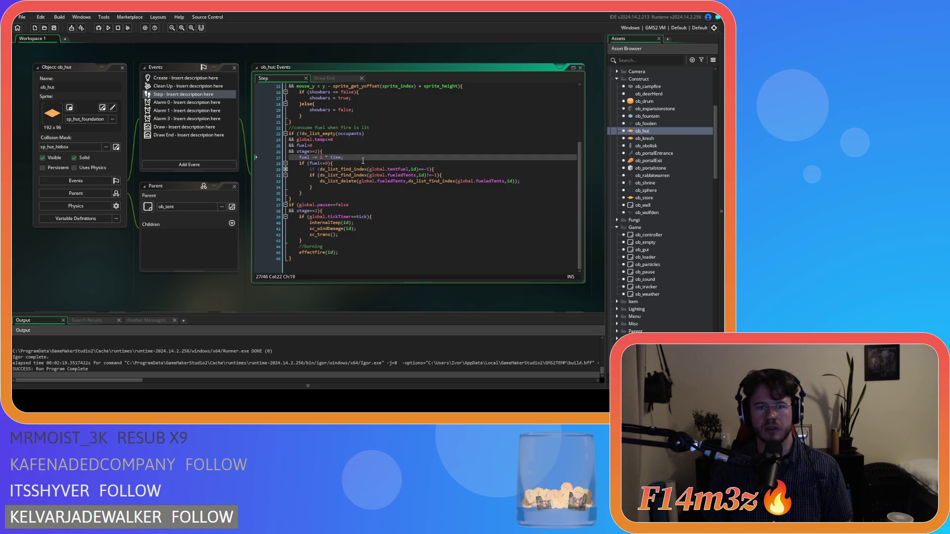
left_click(285, 169)
left_click(346, 151)
left_click(382, 139)
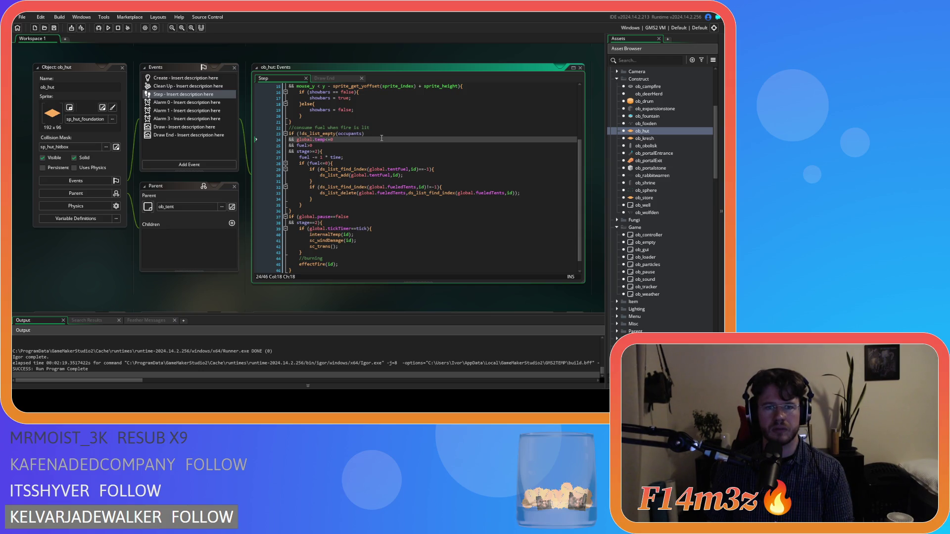
key("Down")
key("Down")
left_click(345, 163)
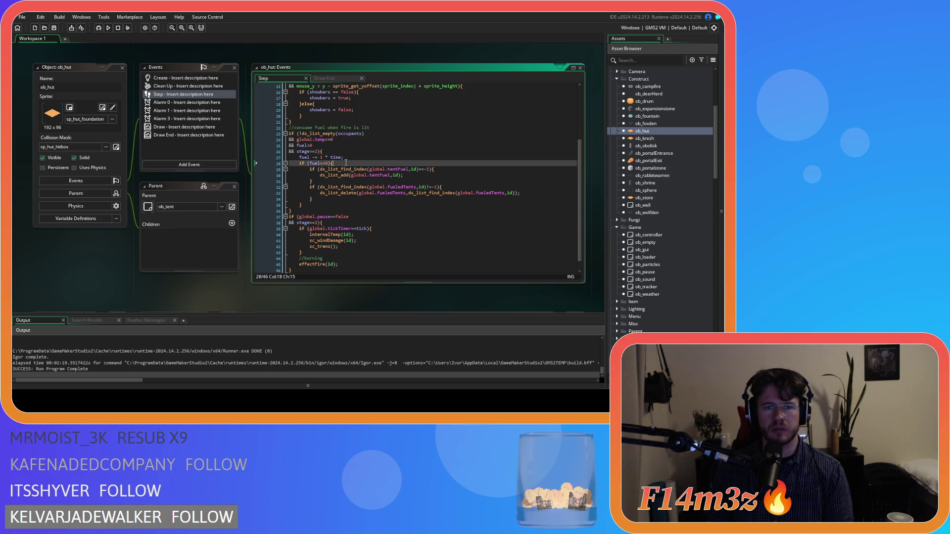
key("Left")
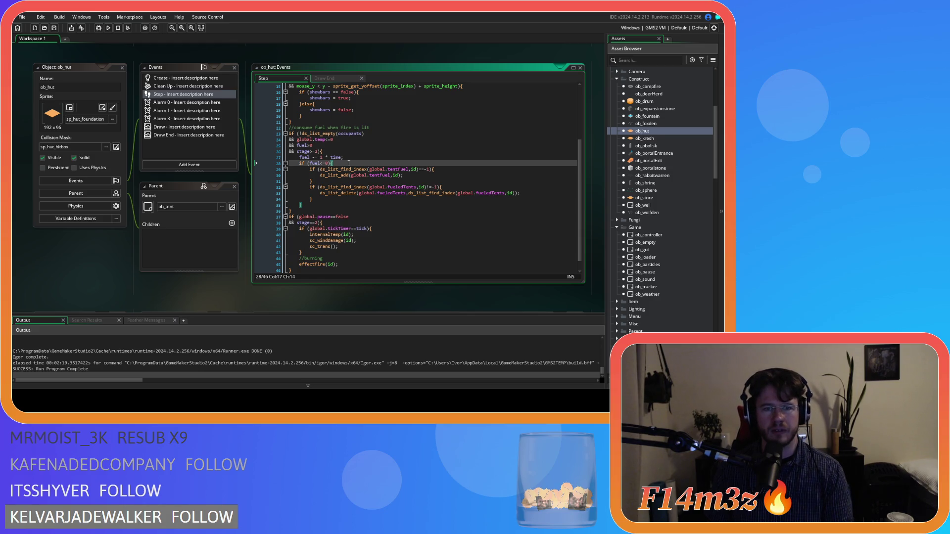
left_click_drag(313, 181, 353, 175)
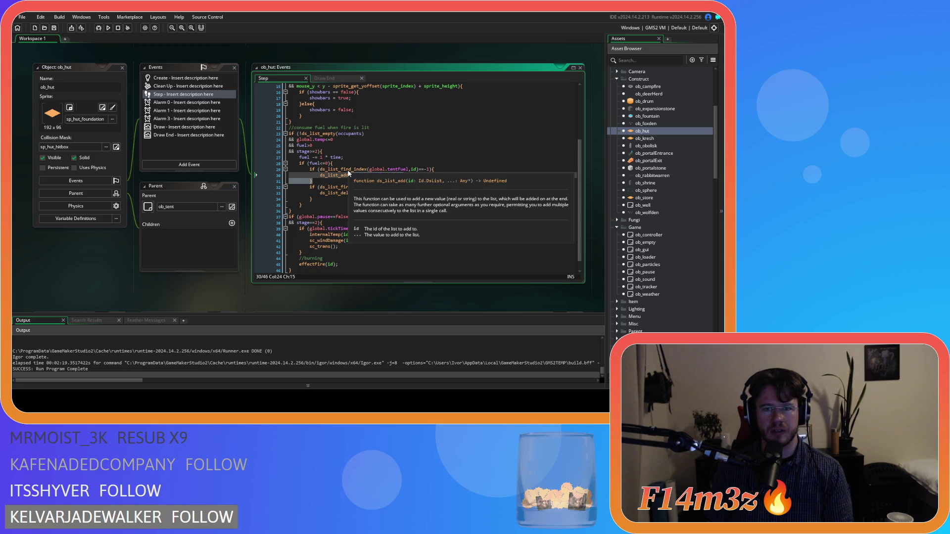
left_click(406, 181)
type("global.tentfuel,id);")
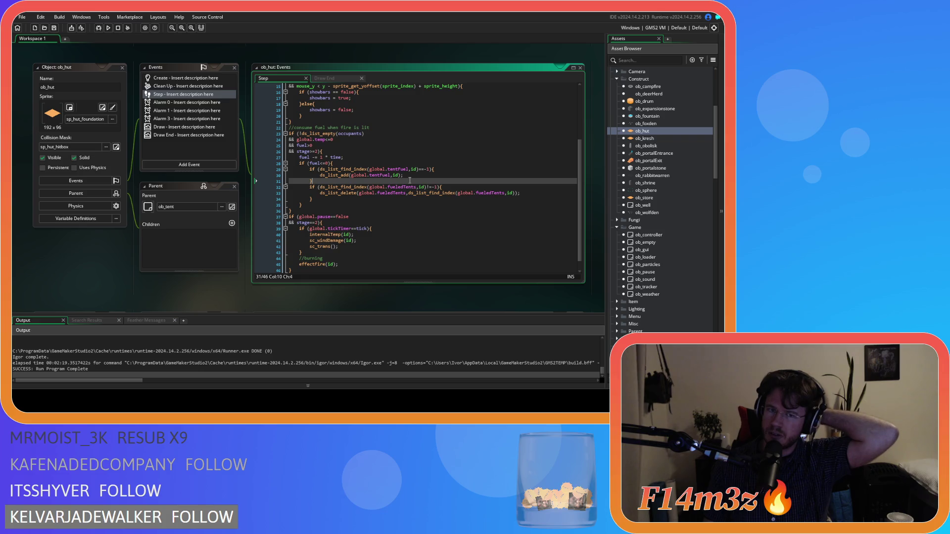
scroll(648, 213, "down", 10)
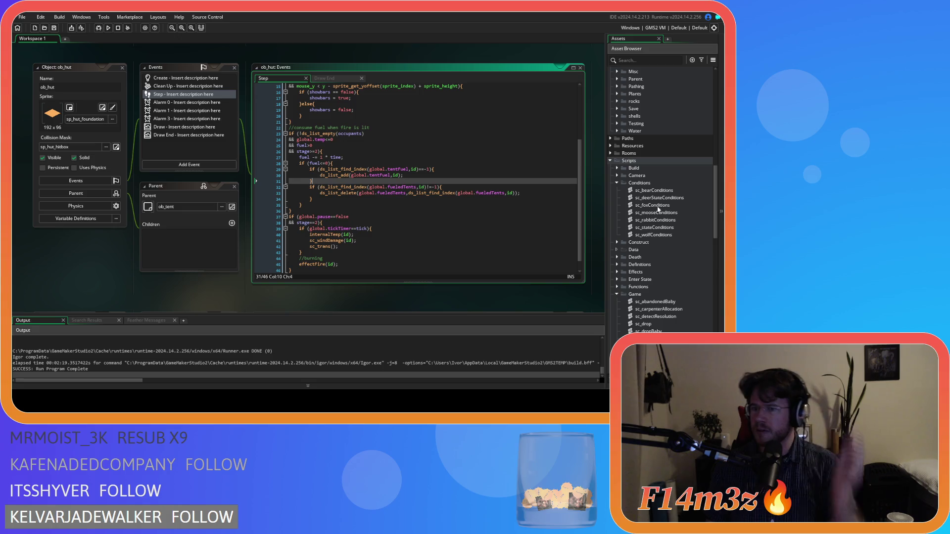
Step: Expand Scripts > Construct and open sc_capacity at its fueledTents removal line
left_click(616, 242)
double_click(665, 251)
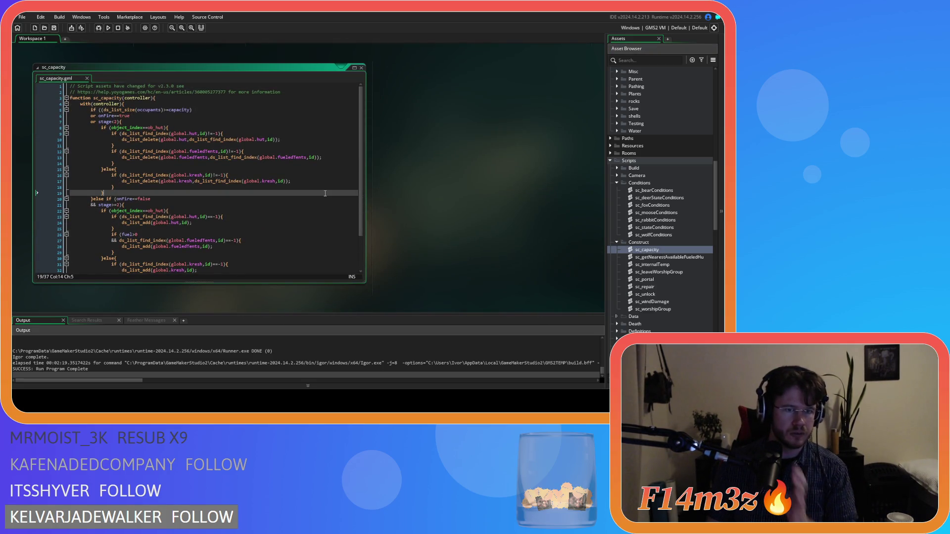
left_click(237, 164)
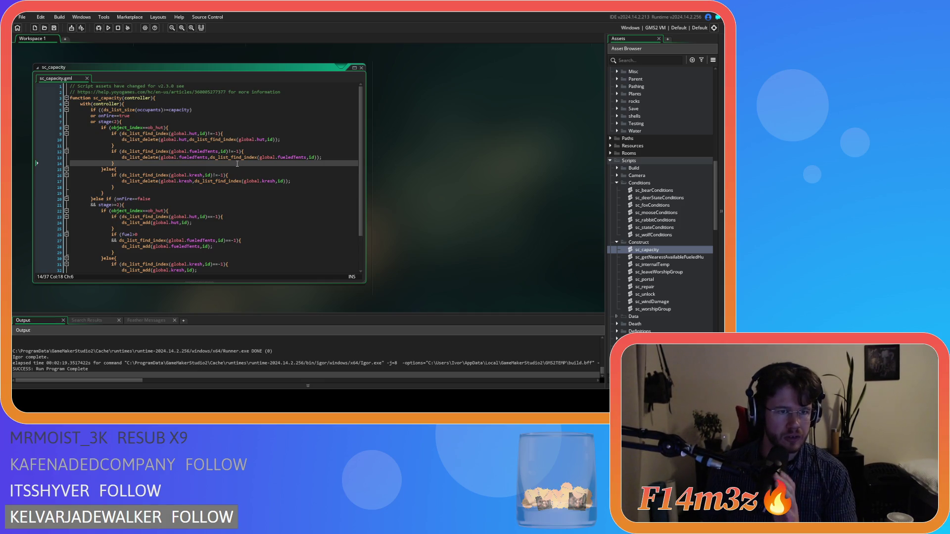
scroll(237, 164, "down", 3)
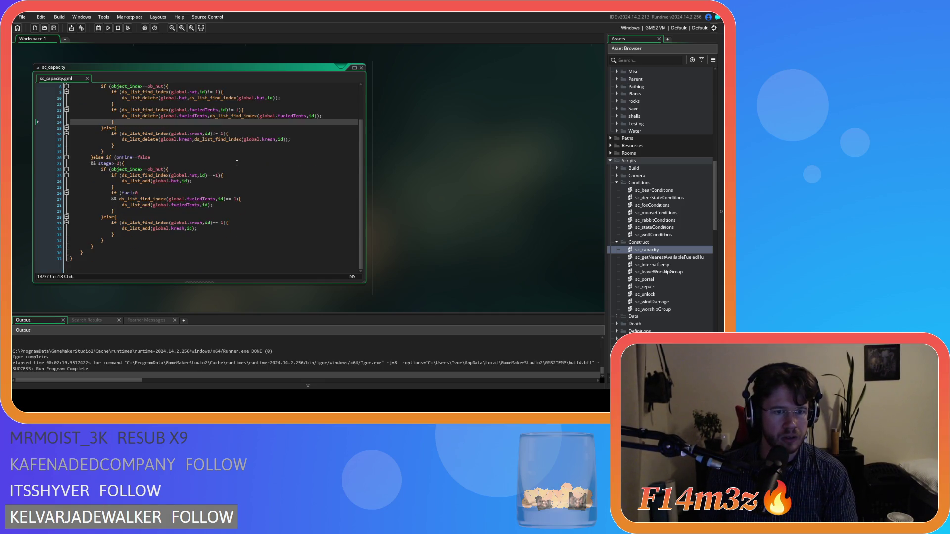
scroll(237, 165, "up", 3)
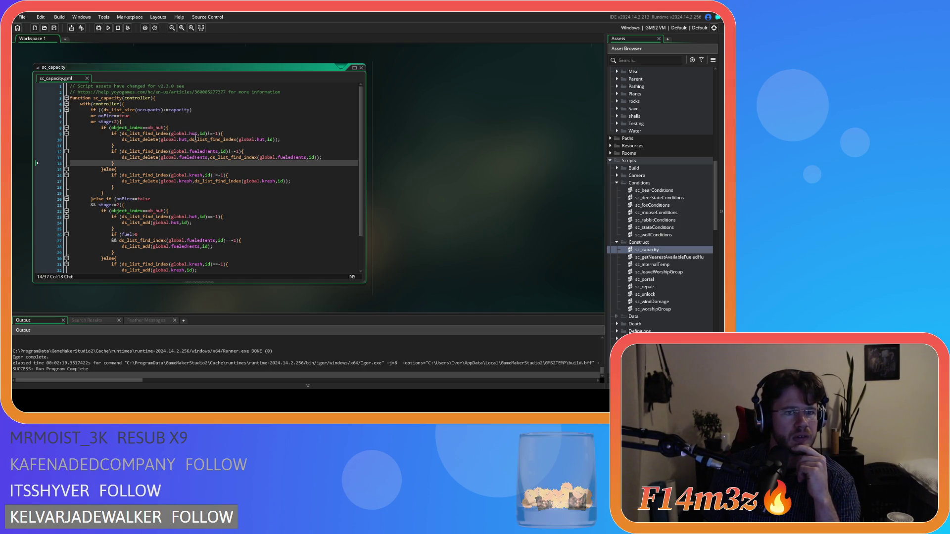
Step: Review sc_capacity's fuel>0 condition and fueledTents add on line 27, then close the script
mouse_move(212, 152)
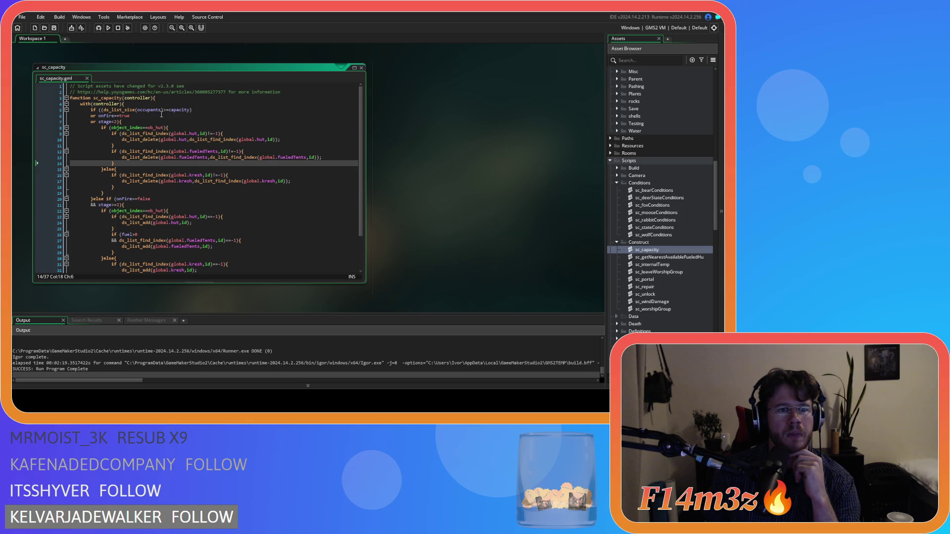
left_click_drag(160, 157, 207, 158)
scroll(229, 168, "down", 2)
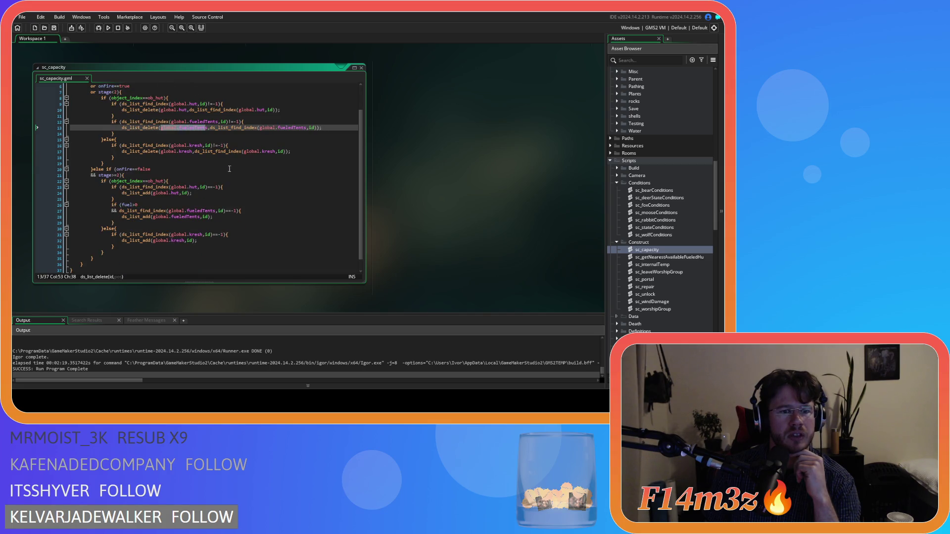
left_click_drag(122, 204, 137, 205)
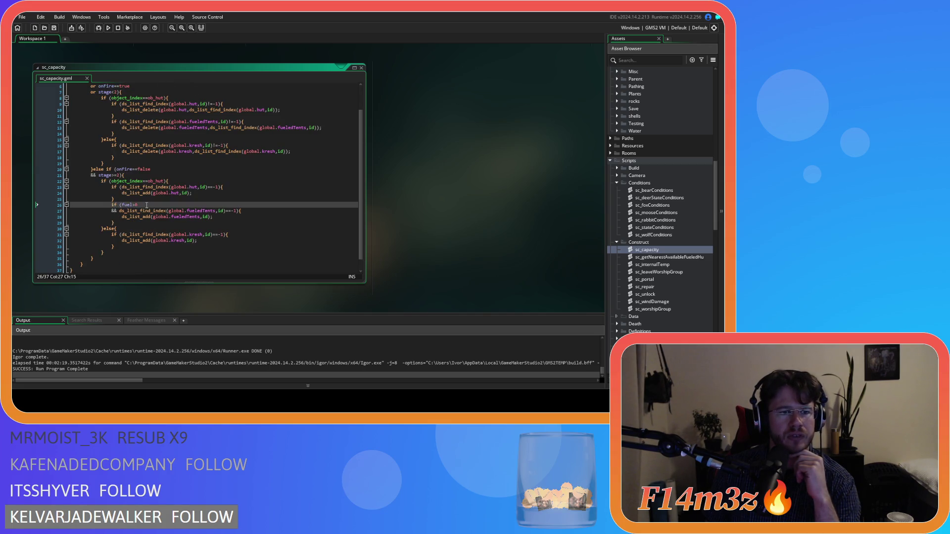
left_click(143, 210)
left_click_drag(214, 210, 241, 211)
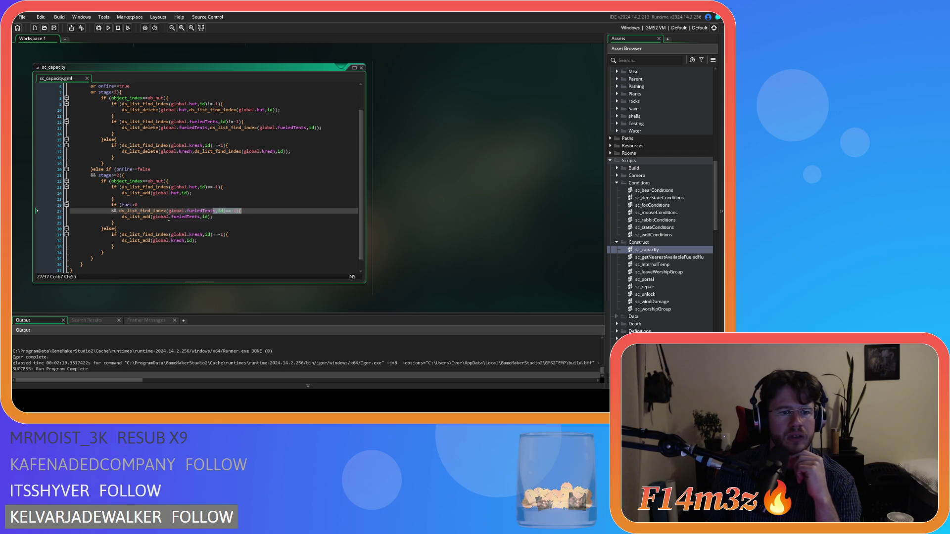
left_click(229, 216)
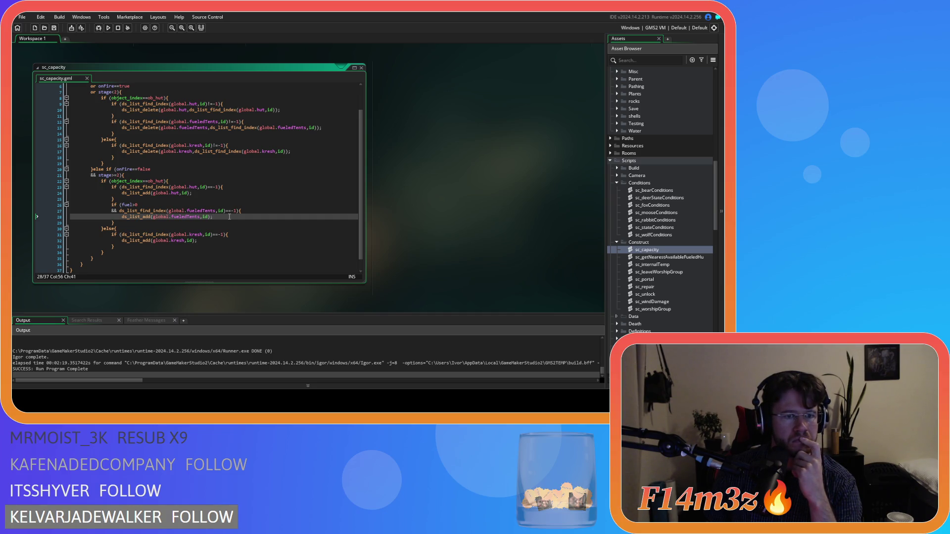
left_click(362, 67)
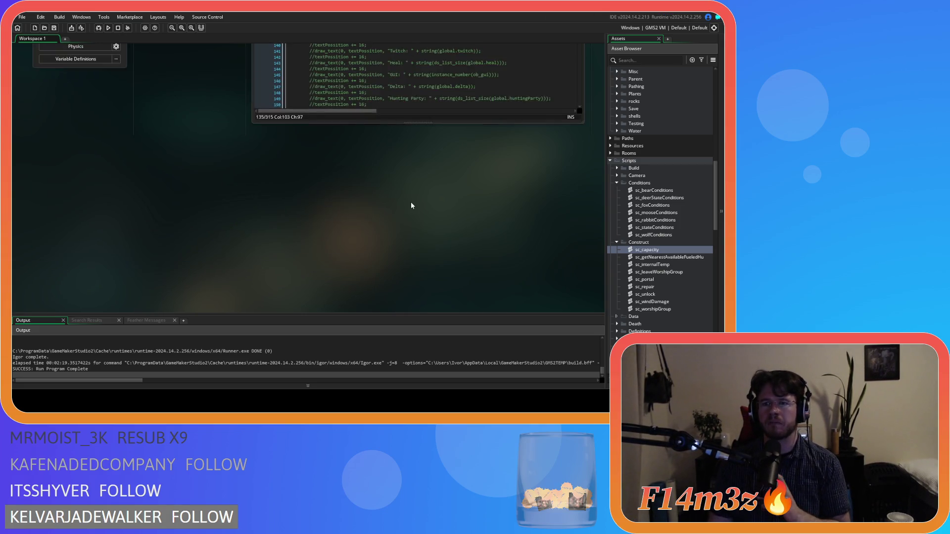
scroll(411, 206, "up", 10)
scroll(176, 285, "down", 3)
scroll(216, 289, "down", 6)
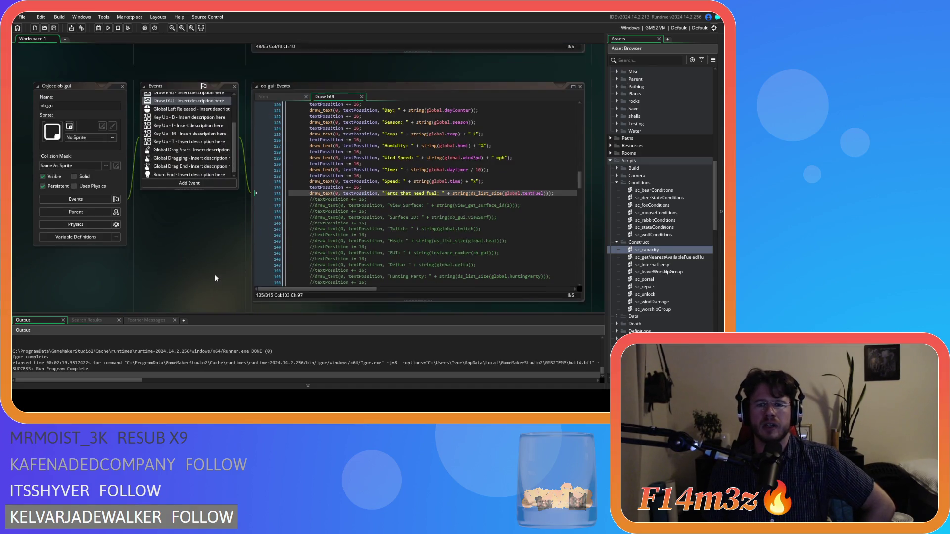
scroll(215, 279, "up", 5)
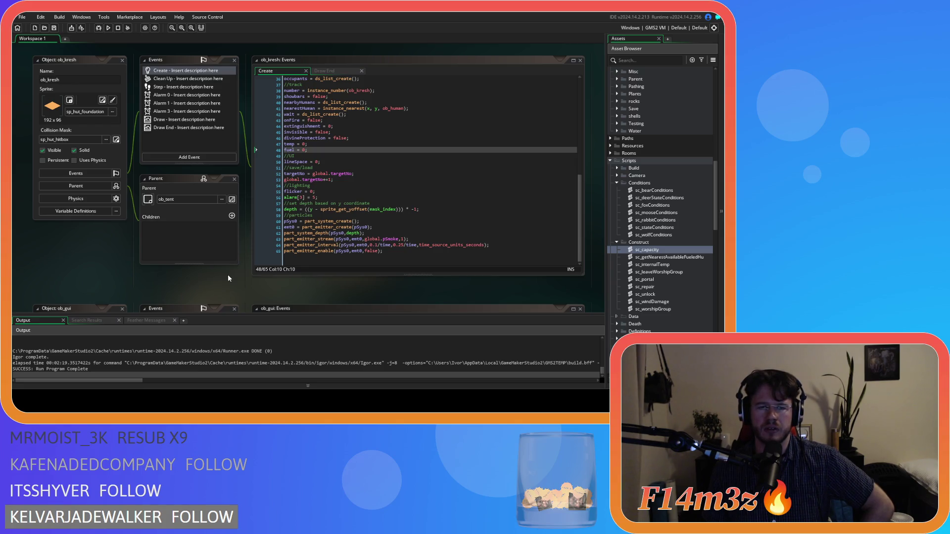
scroll(227, 274, "up", 5)
scroll(232, 289, "down", 2)
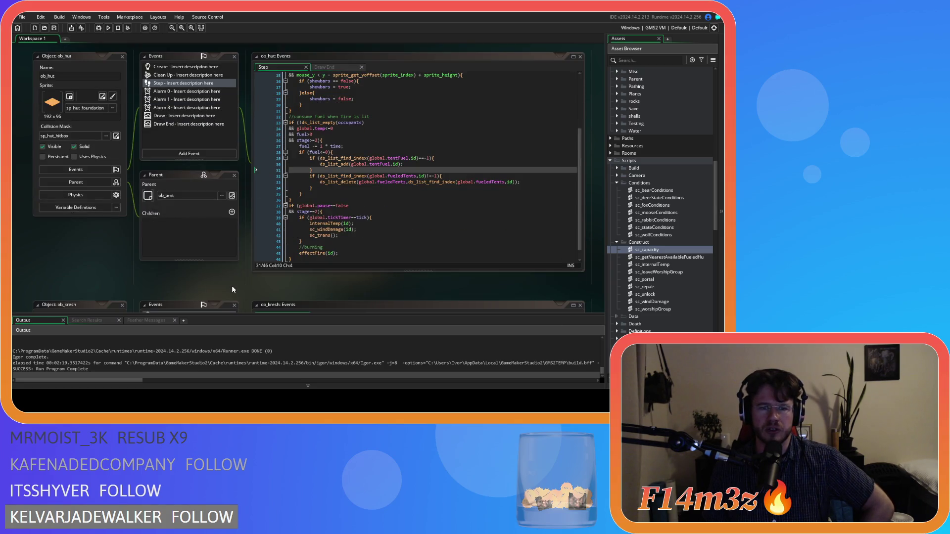
scroll(232, 286, "up", 10)
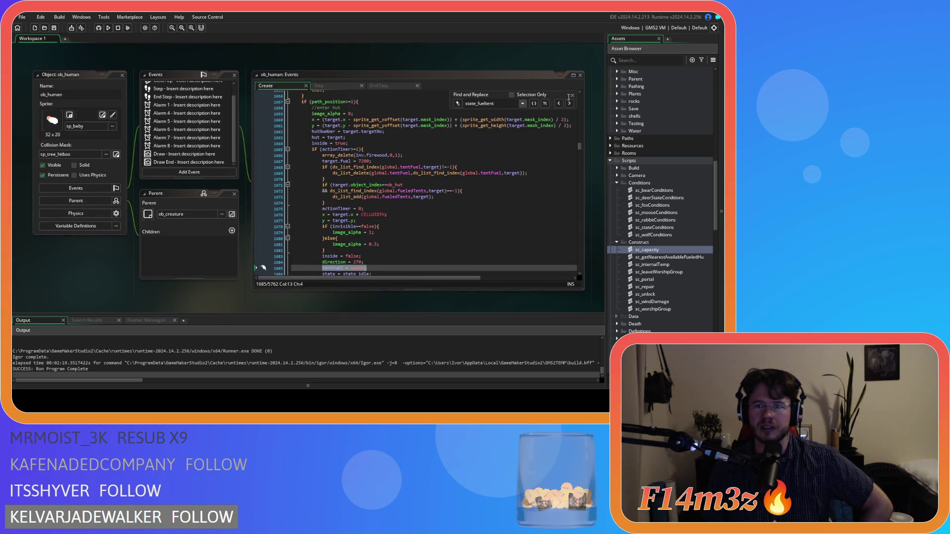
key("Escape")
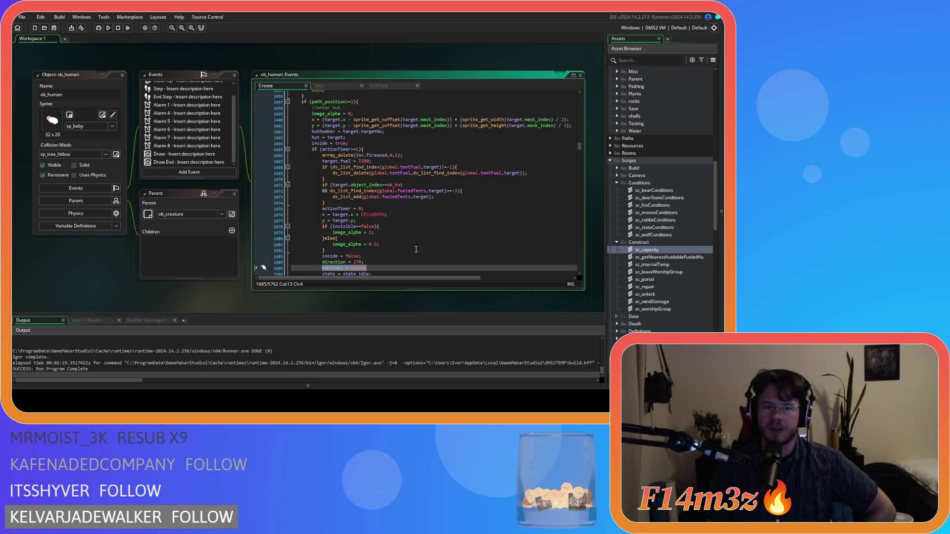
scroll(386, 257, "down", 1)
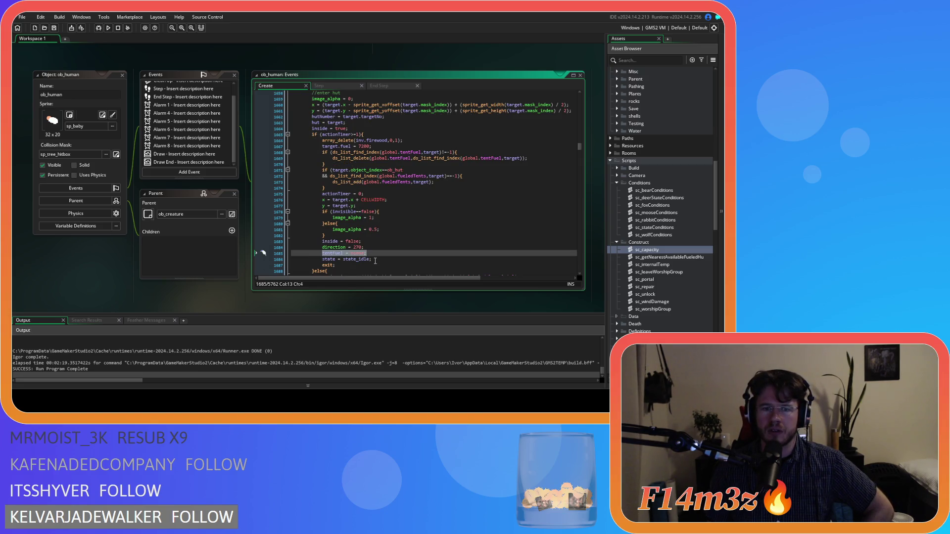
scroll(375, 261, "up", 8)
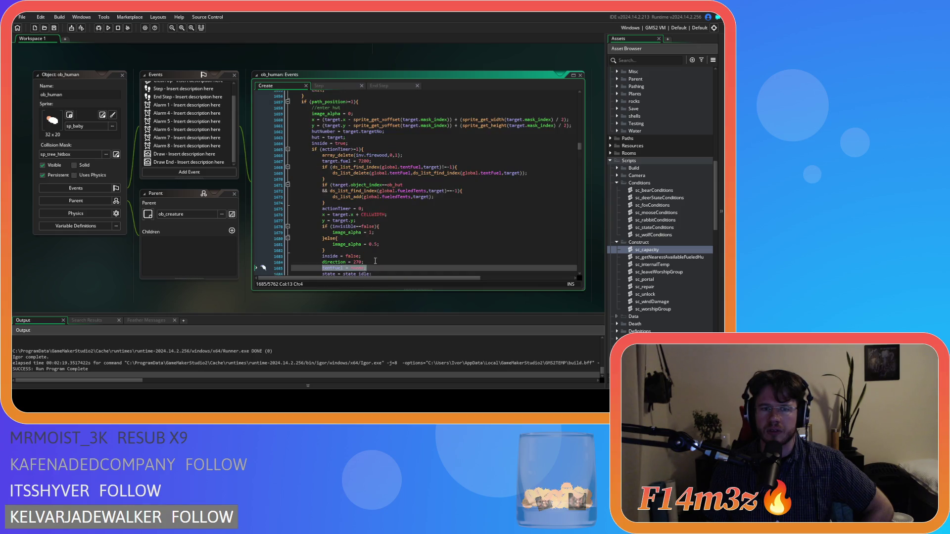
scroll(375, 261, "up", 3)
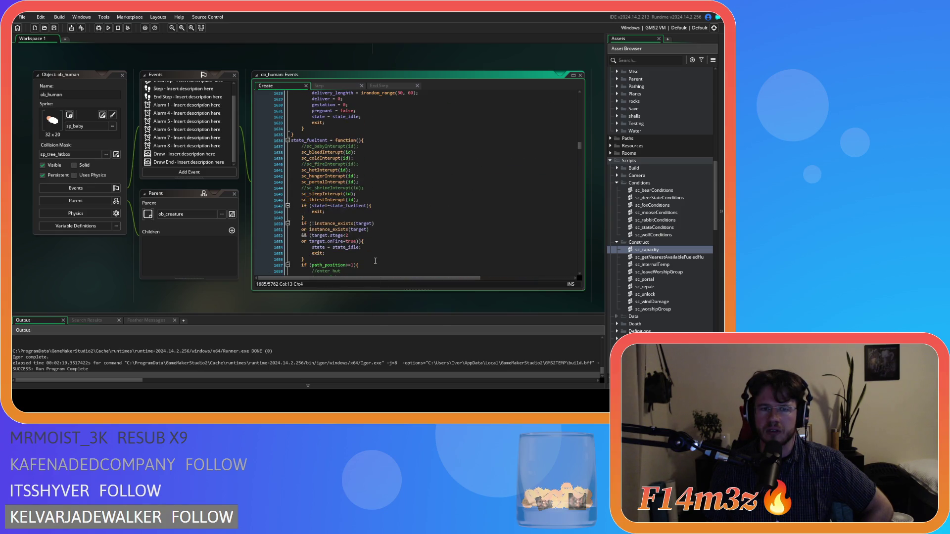
scroll(375, 261, "down", 7)
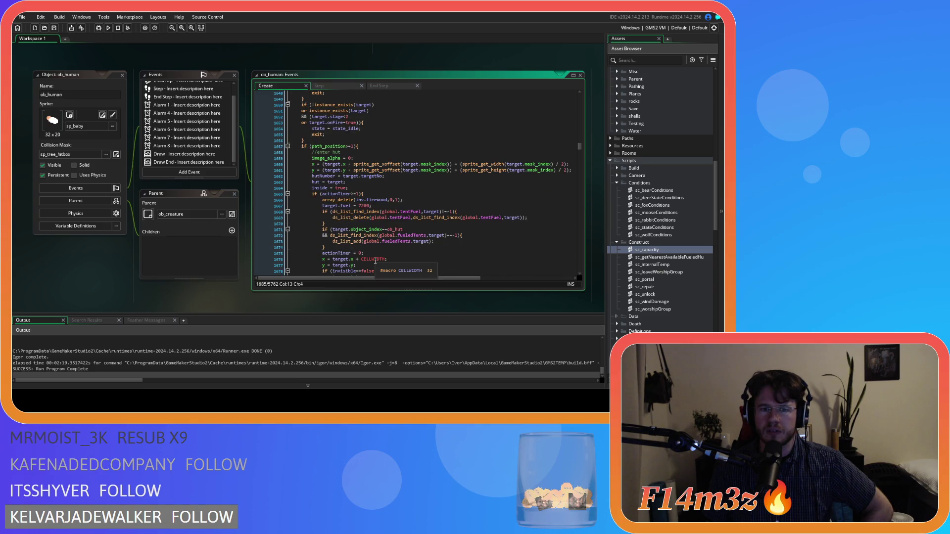
scroll(375, 261, "up", 12)
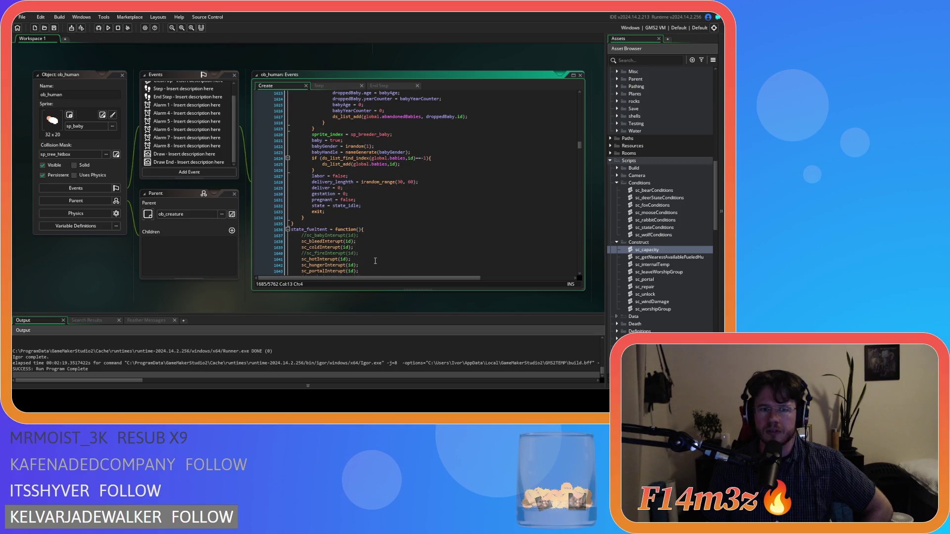
scroll(376, 261, "up", 18)
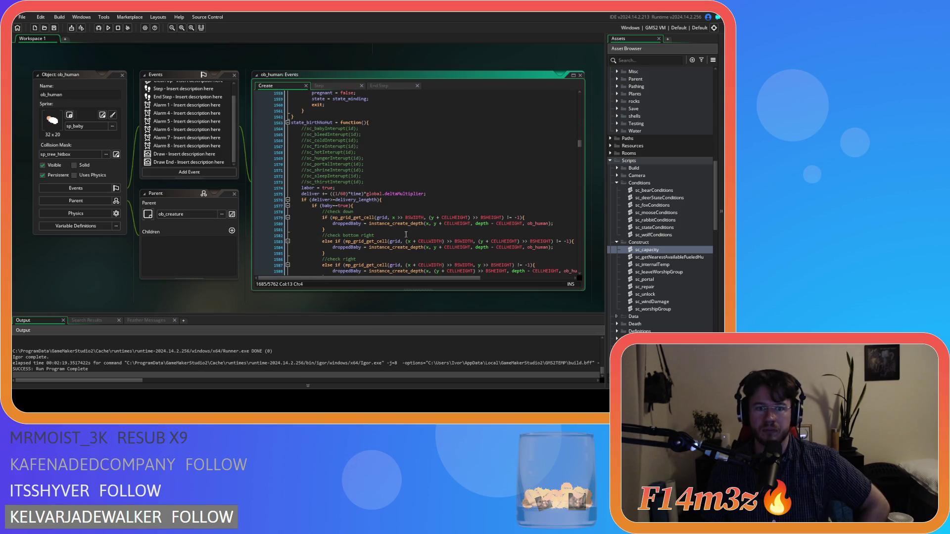
scroll(406, 235, "down", 20)
scroll(408, 227, "down", 12)
scroll(407, 227, "up", 10)
scroll(407, 227, "down", 6)
scroll(408, 227, "up", 12)
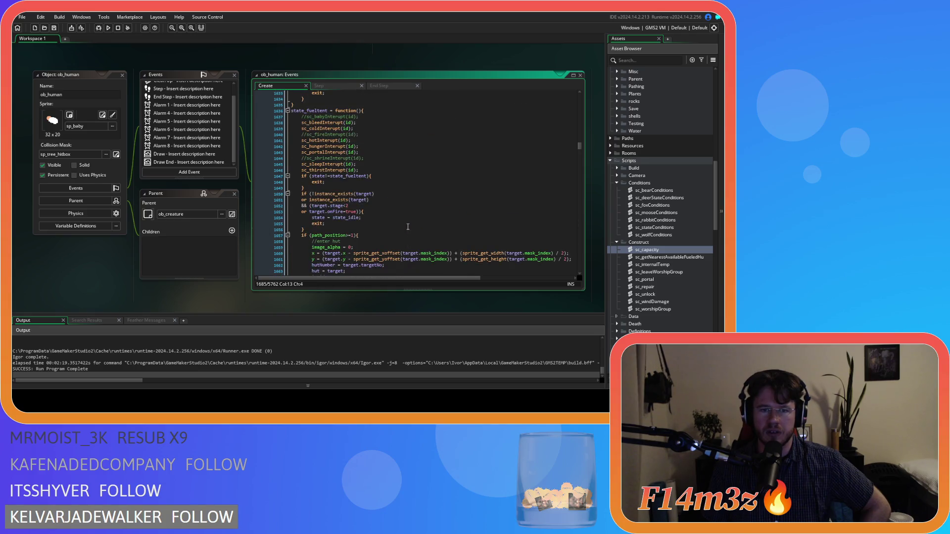
left_click(415, 175)
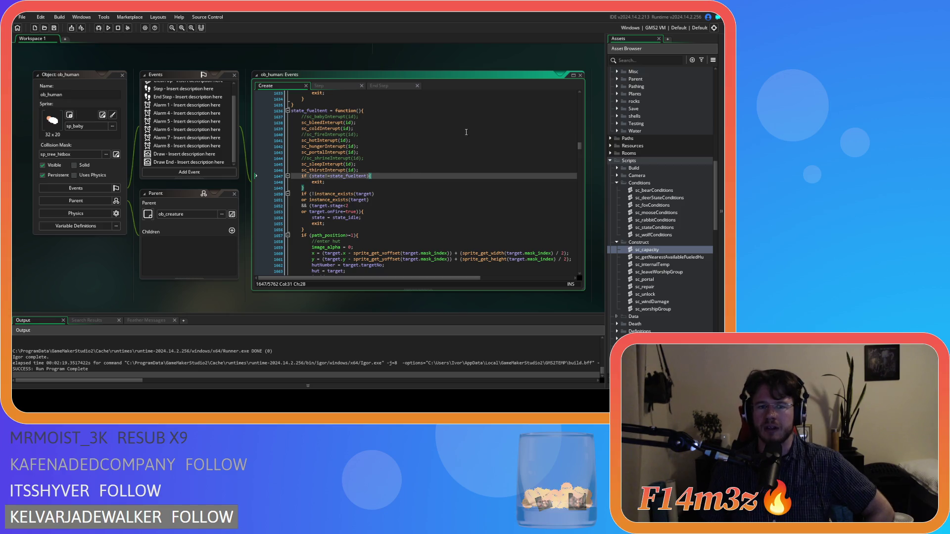
scroll(513, 212, "down", 8)
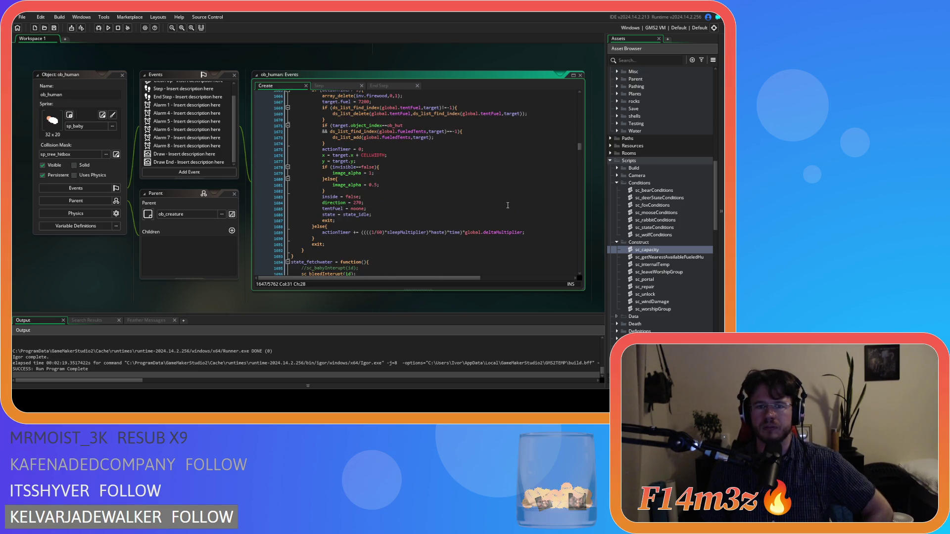
scroll(508, 205, "down", 4)
scroll(490, 198, "up", 7)
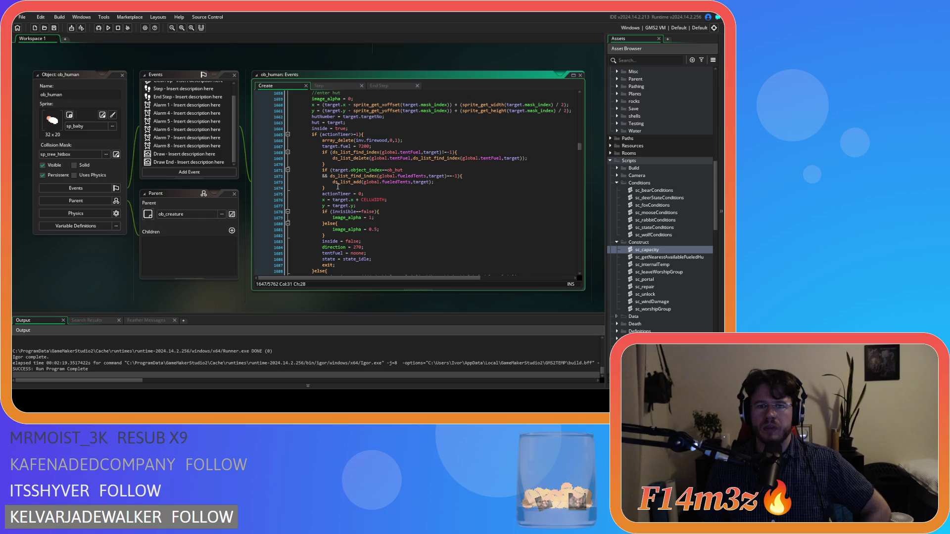
left_click_drag(325, 164, 327, 149)
Step: Copy the selected tentFuel removal code from ob_human
right_click(363, 154)
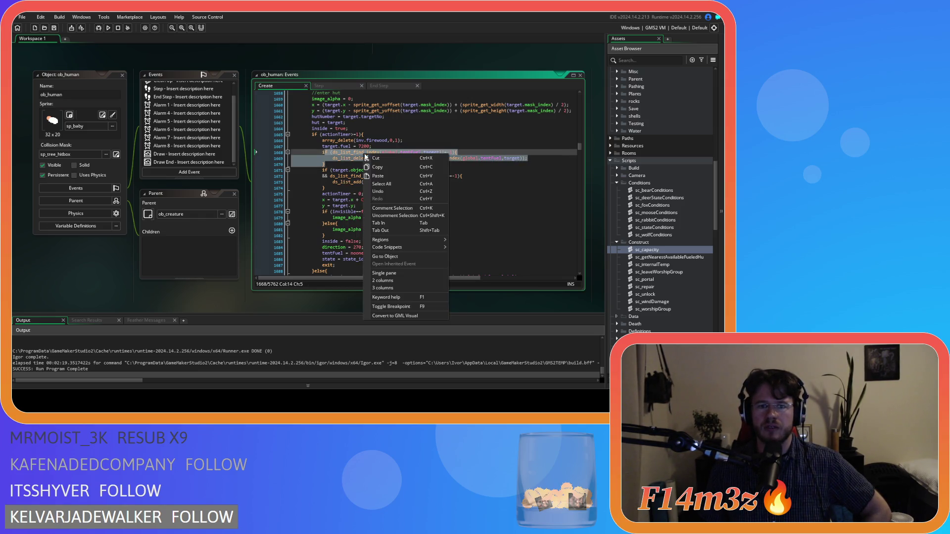
left_click(381, 171)
left_click(381, 165)
scroll(433, 187, "down", 3)
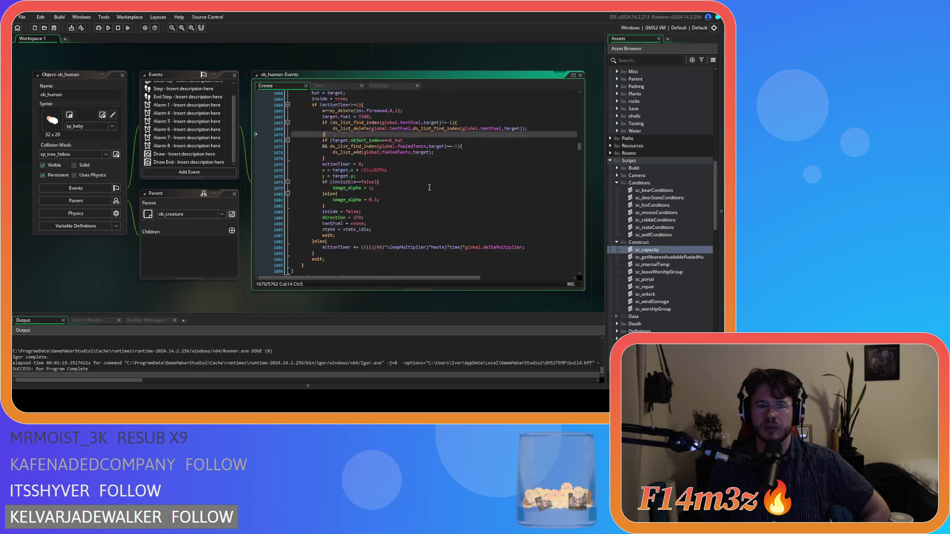
scroll(488, 306, "up", 10)
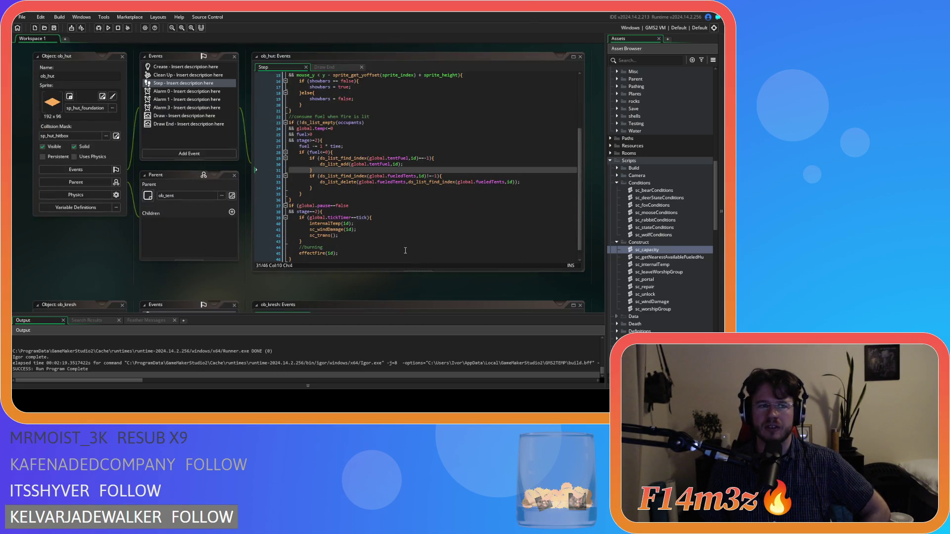
scroll(244, 228, "down", 5)
scroll(245, 227, "up", 6)
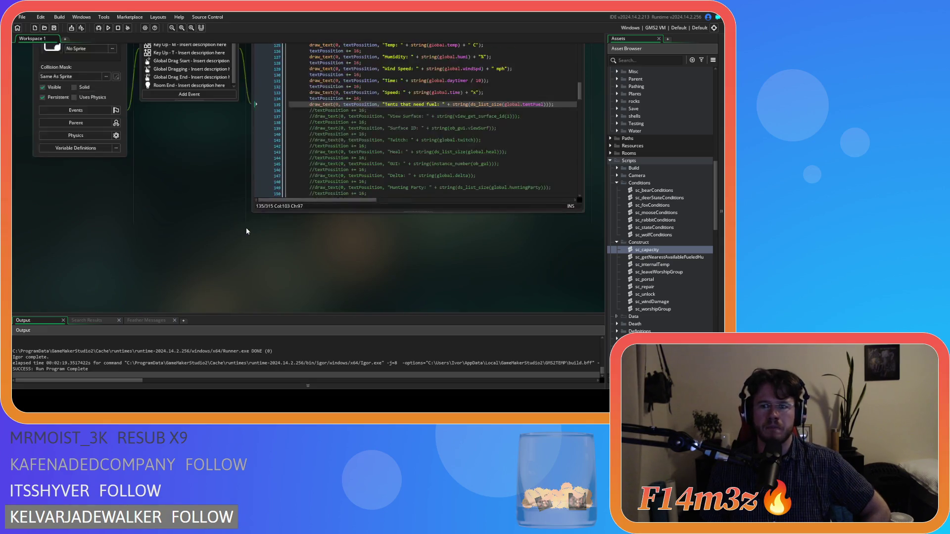
Step: Check sc_capacity's fueledTents add block, then open sc_babyInterupt from the Interupts folder
double_click(654, 250)
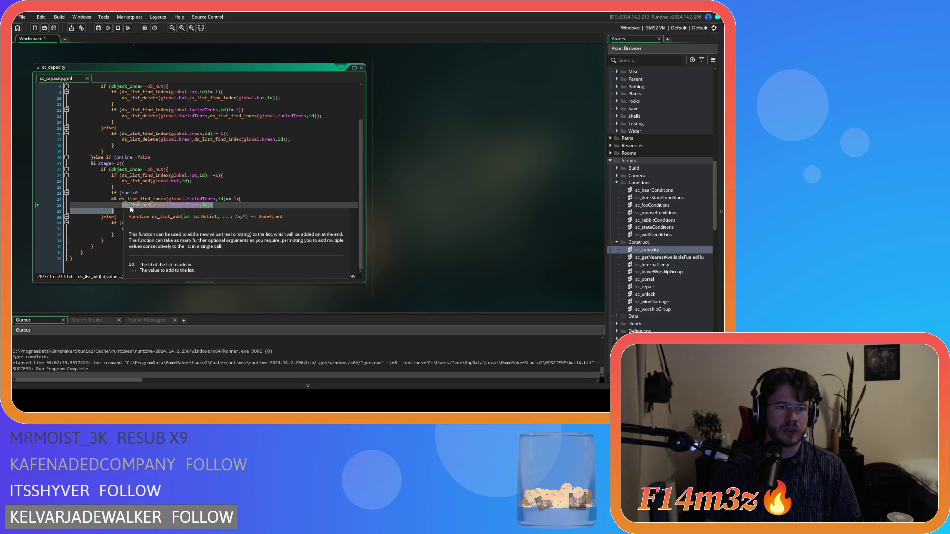
left_click_drag(124, 212, 113, 195)
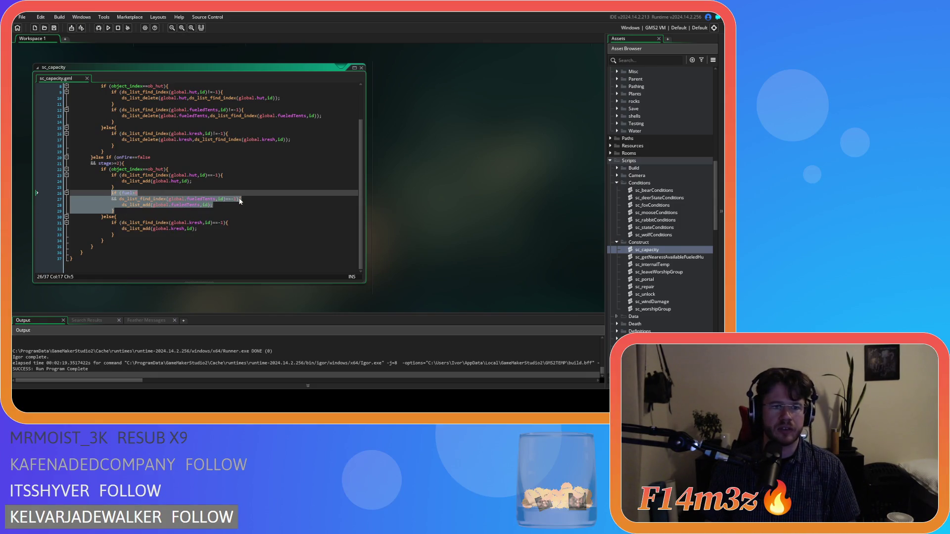
scroll(506, 218, "up", 5)
scroll(505, 218, "up", 5)
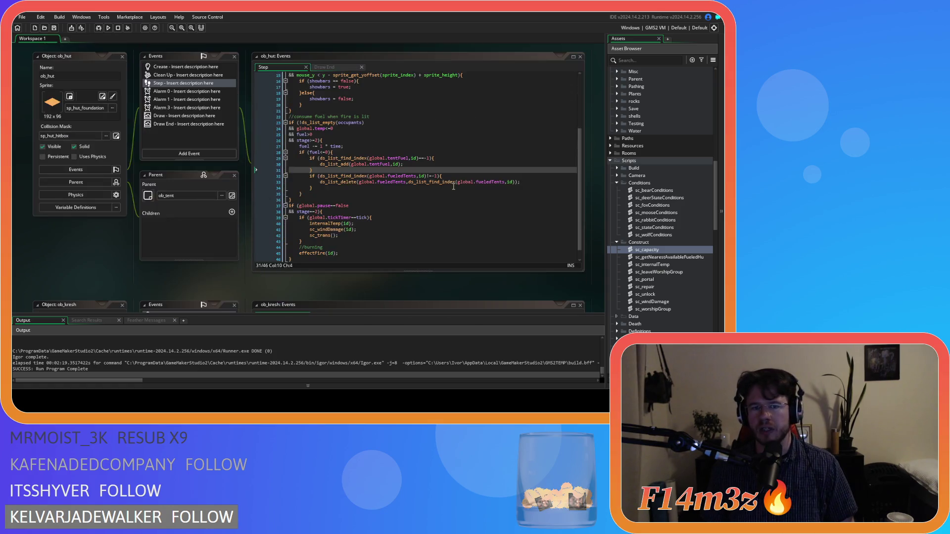
scroll(651, 257, "down", 10)
scroll(651, 255, "down", 12)
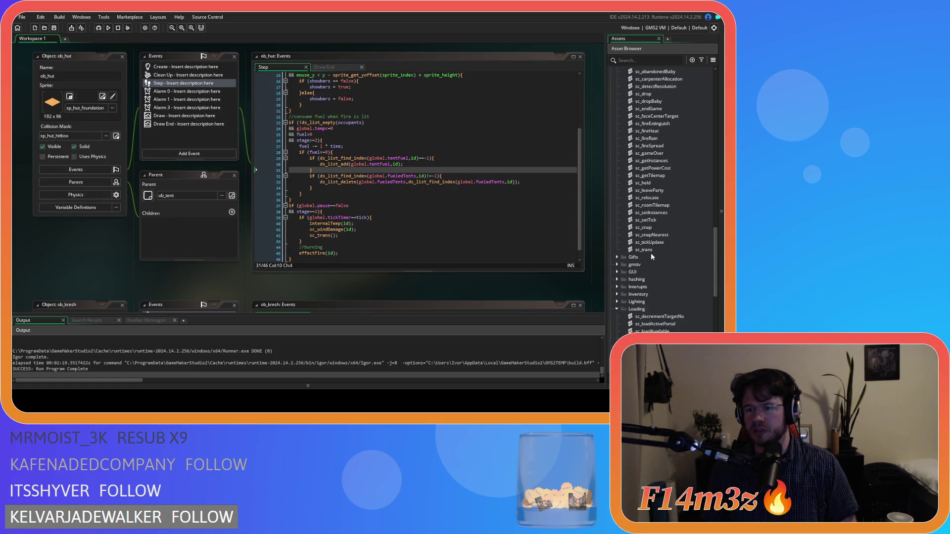
scroll(651, 257, "up", 4)
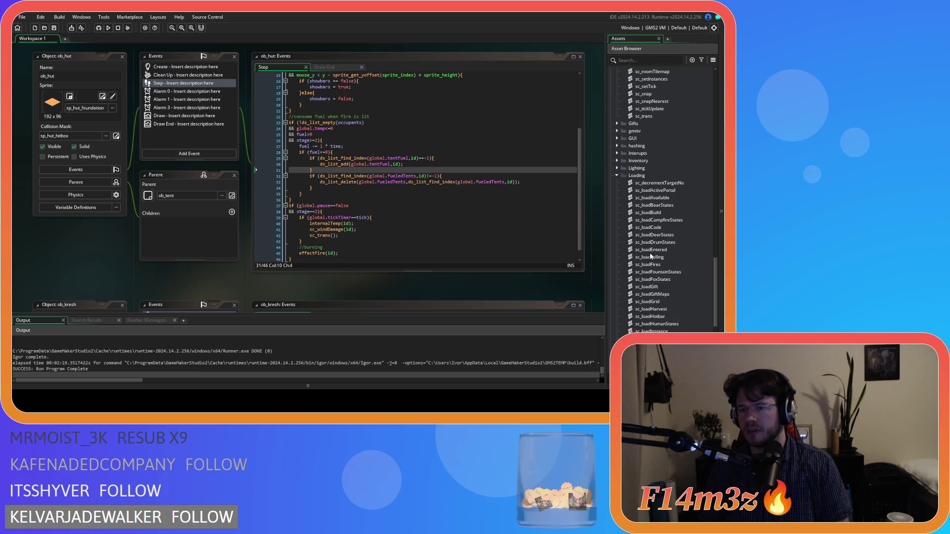
left_click(617, 153)
double_click(654, 160)
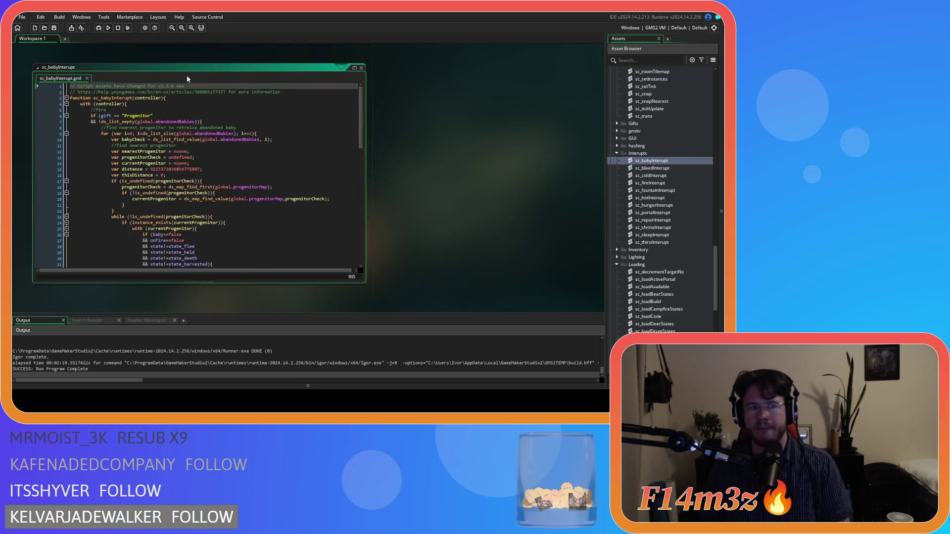
Step: Swap sc_babyInterupt for sc_bleedInterupt and edit its tent-fuel block on lines 81–85
left_click(361, 67)
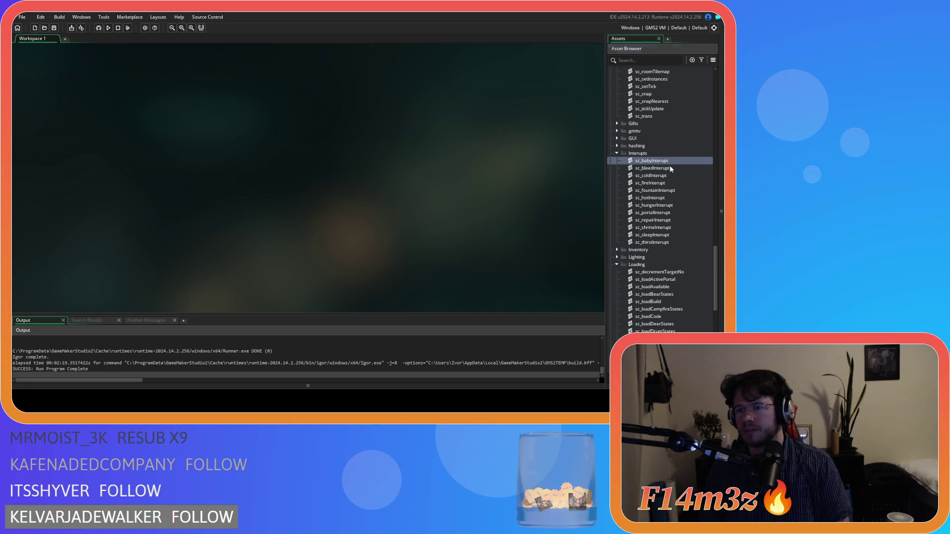
double_click(654, 168)
scroll(223, 183, "down", 15)
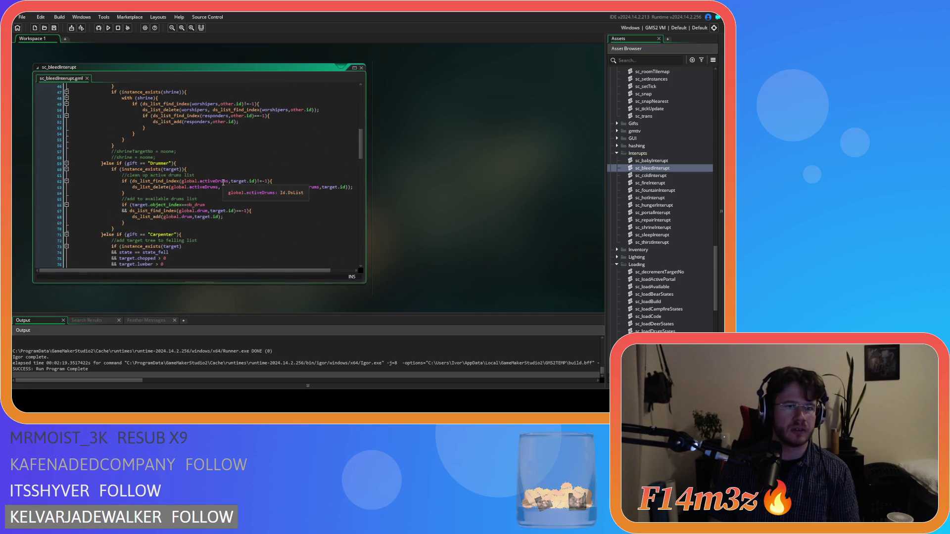
scroll(223, 183, "down", 9)
scroll(233, 194, "down", 4)
scroll(238, 188, "up", 4)
left_click(179, 155)
left_click(188, 131)
left_click_drag(142, 154, 114, 134)
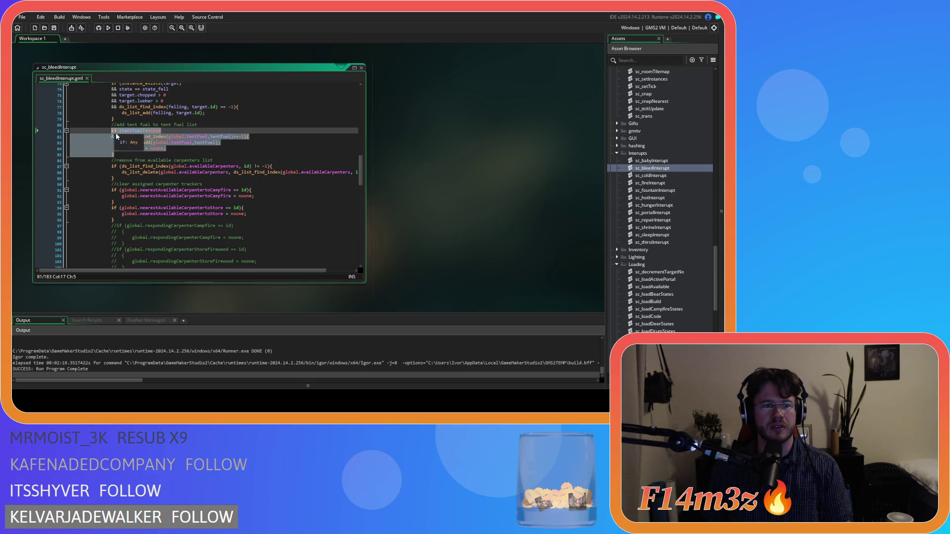
right_click(144, 137)
left_click(179, 152)
Step: Check the ==-1 guard on line 82 and the ds_list_add tentFuel argument, then edit the block again
left_click(211, 136)
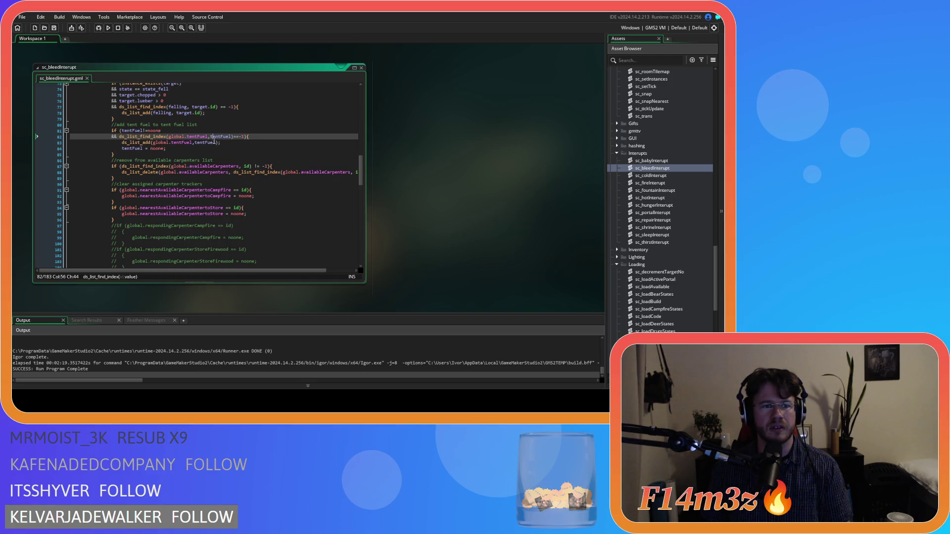
left_click_drag(141, 130, 207, 139)
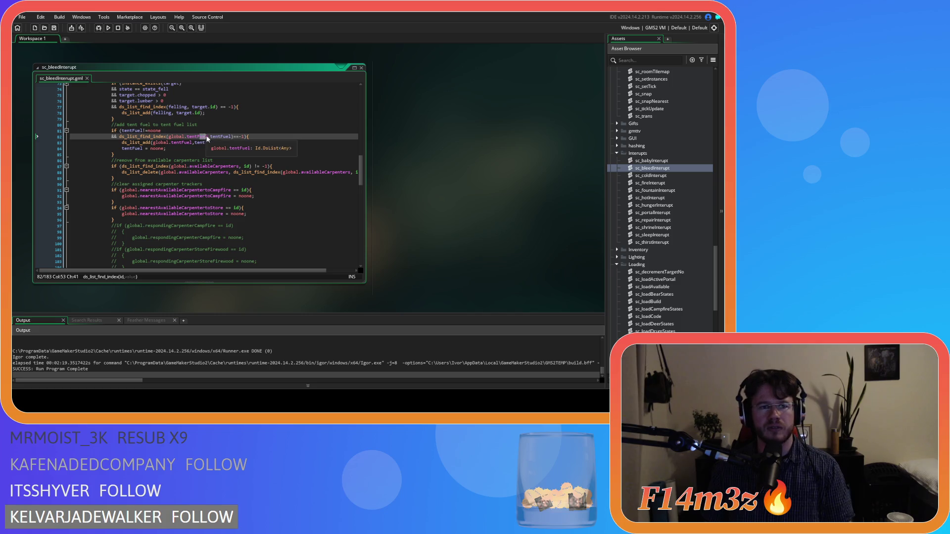
left_click_drag(236, 137, 246, 141)
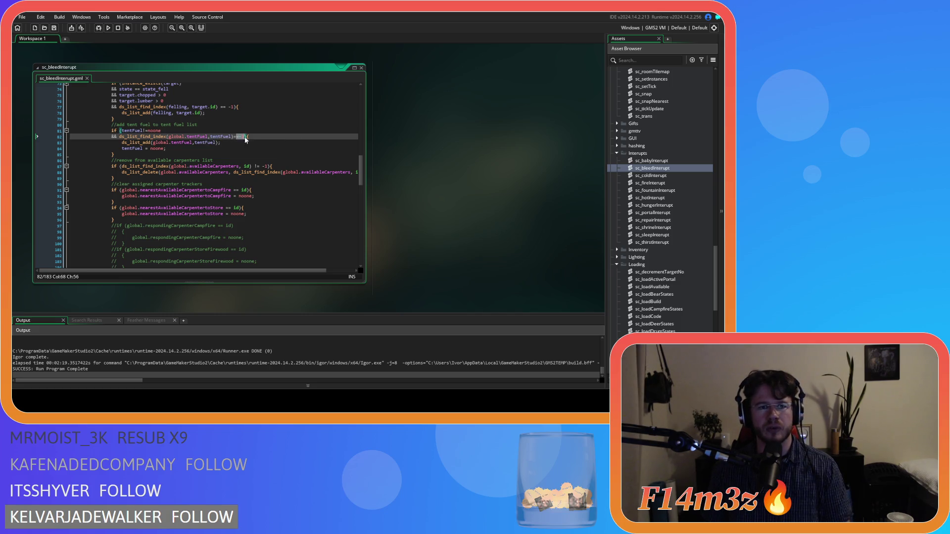
double_click(213, 142)
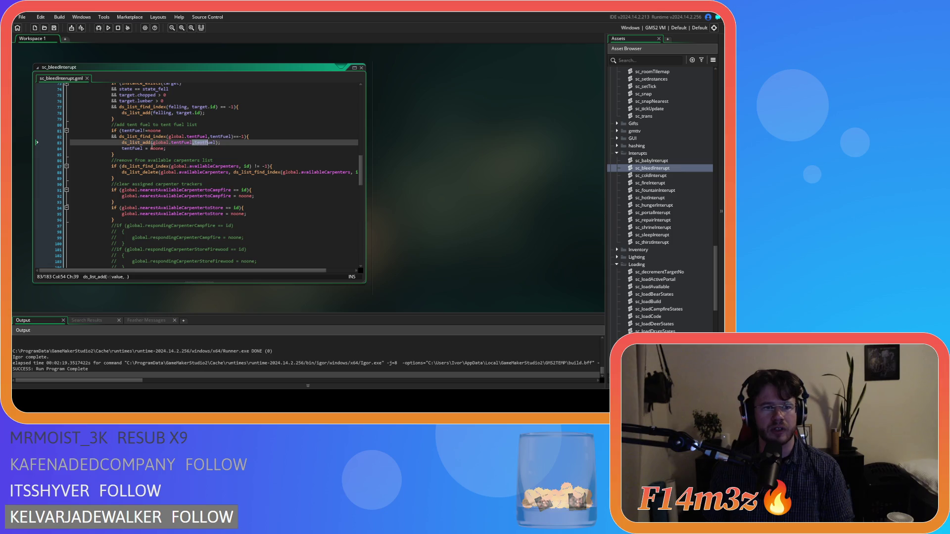
left_click_drag(114, 155, 112, 128)
right_click(127, 139)
left_click(150, 148)
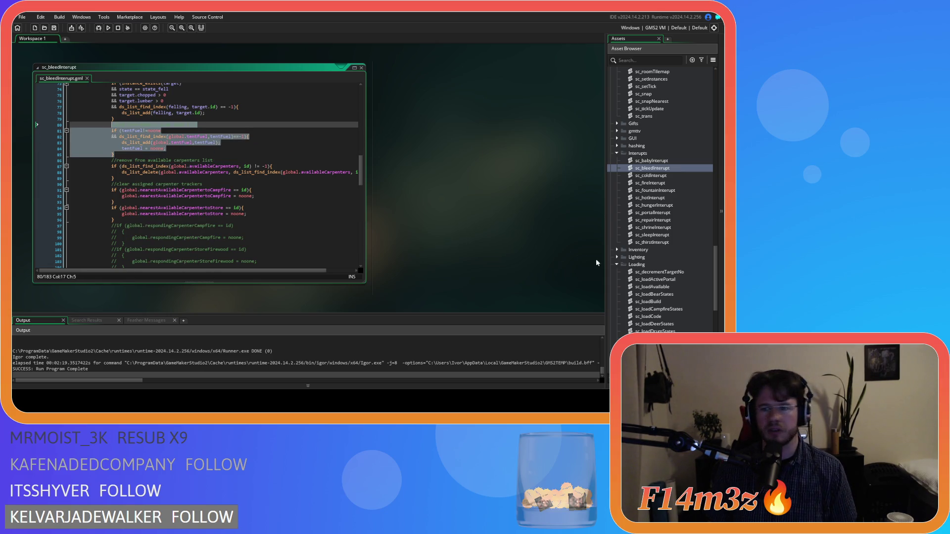
left_click(292, 172)
left_click(288, 153)
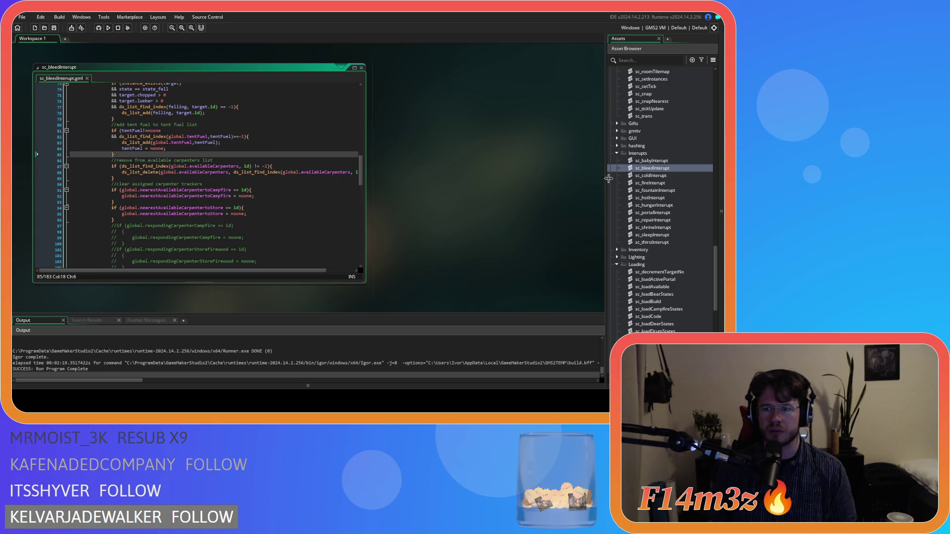
Step: Check sc_coldInterupt's tentFuel = noone line and briefly open and close sc_fountainInterupt
double_click(676, 175)
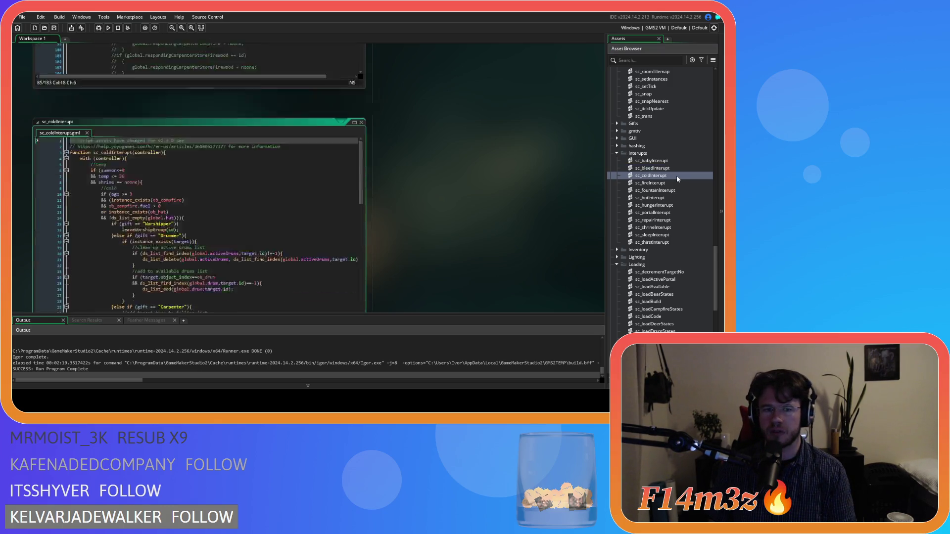
scroll(276, 195, "down", 8)
scroll(276, 195, "up", 1)
left_click(229, 181)
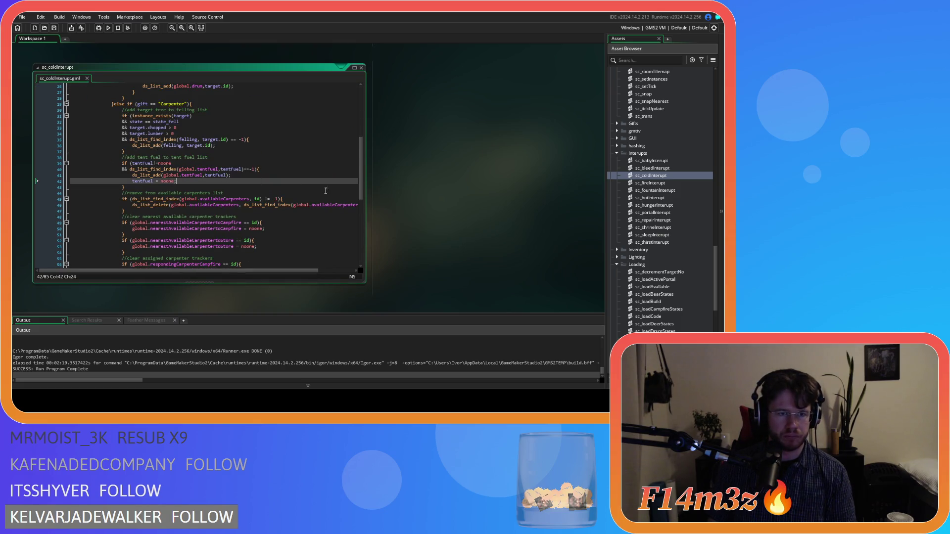
left_click(671, 191)
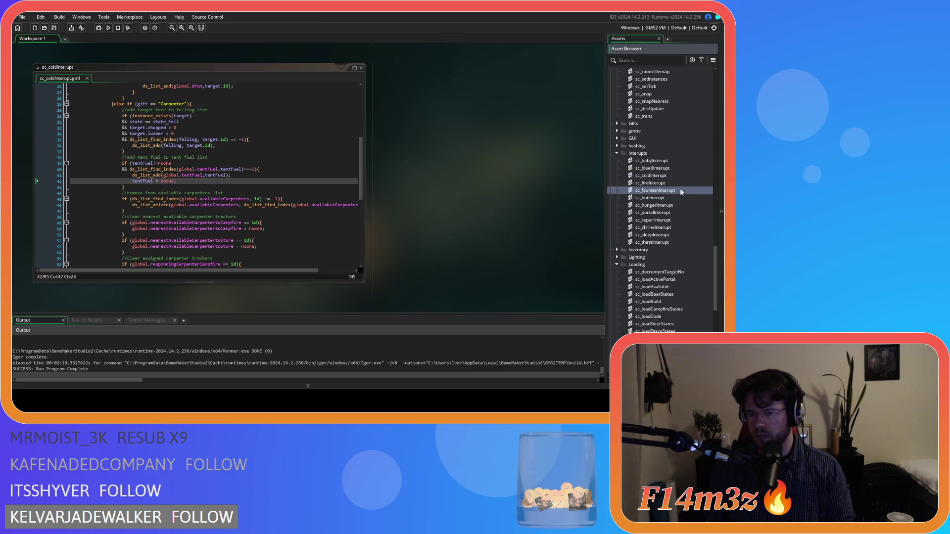
double_click(681, 191)
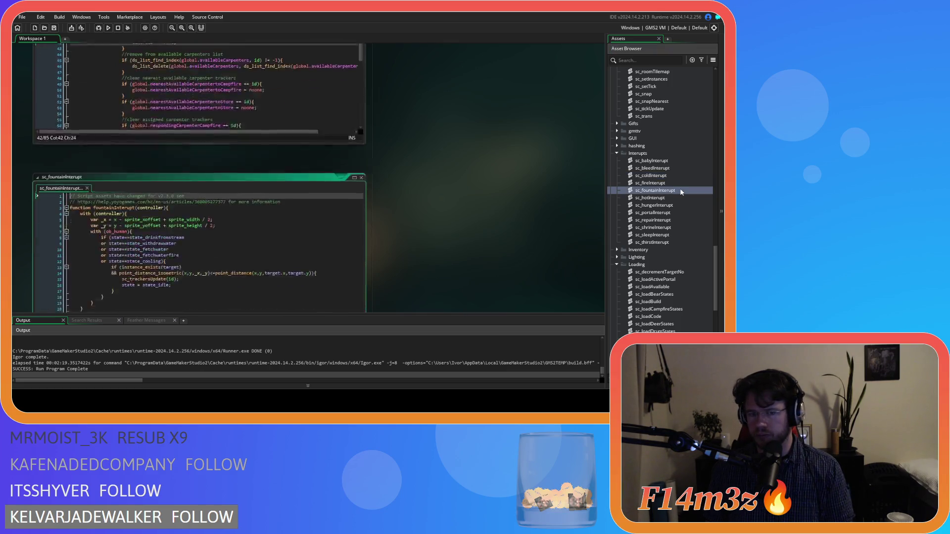
key("ctrl+w")
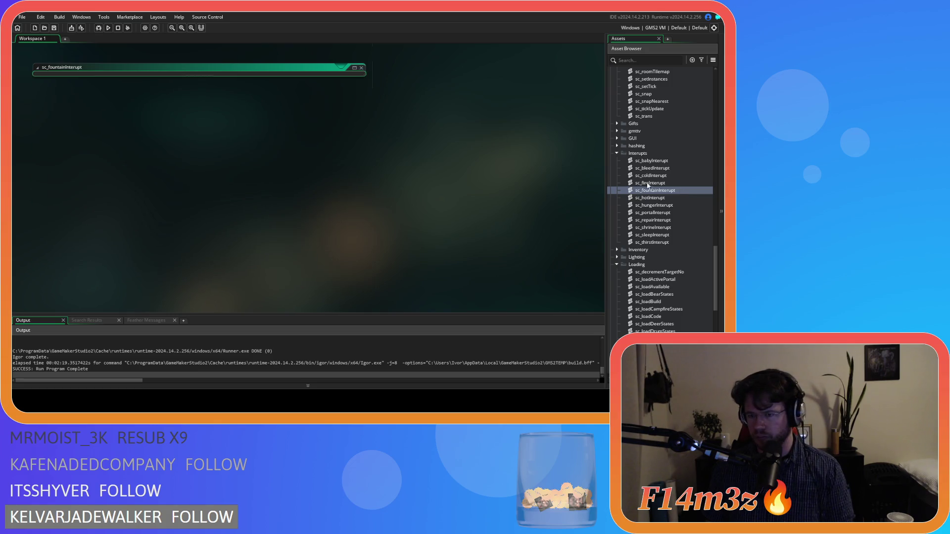
Step: Review the Carpenter tentFuel = noone lines in sc_hotInterupt, sc_hungerInterupt and sc_portalInterupt
double_click(672, 197)
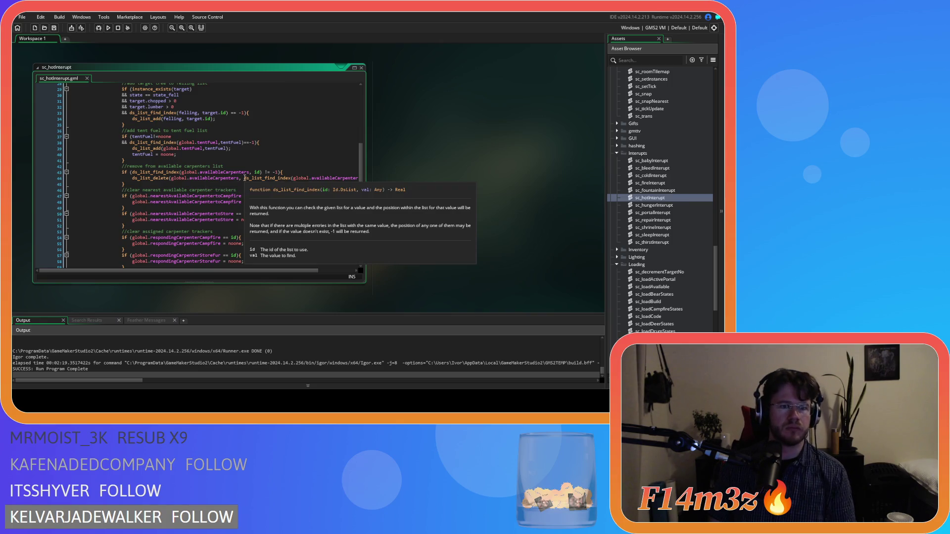
double_click(654, 205)
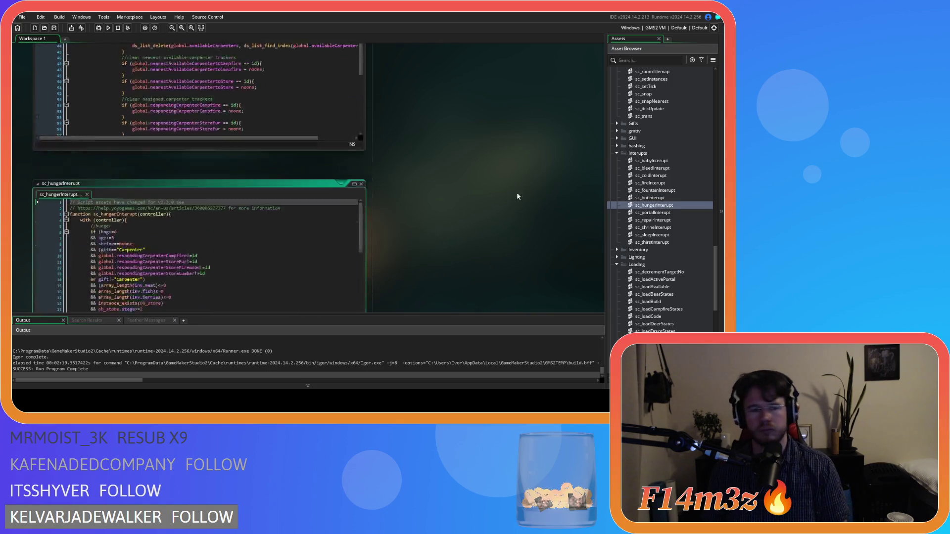
scroll(217, 171, "down", 13)
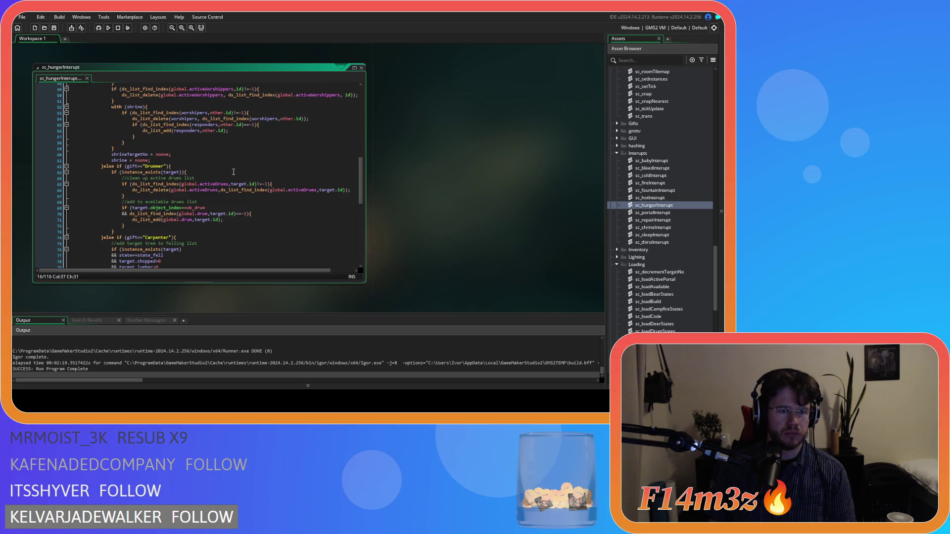
left_click(199, 167)
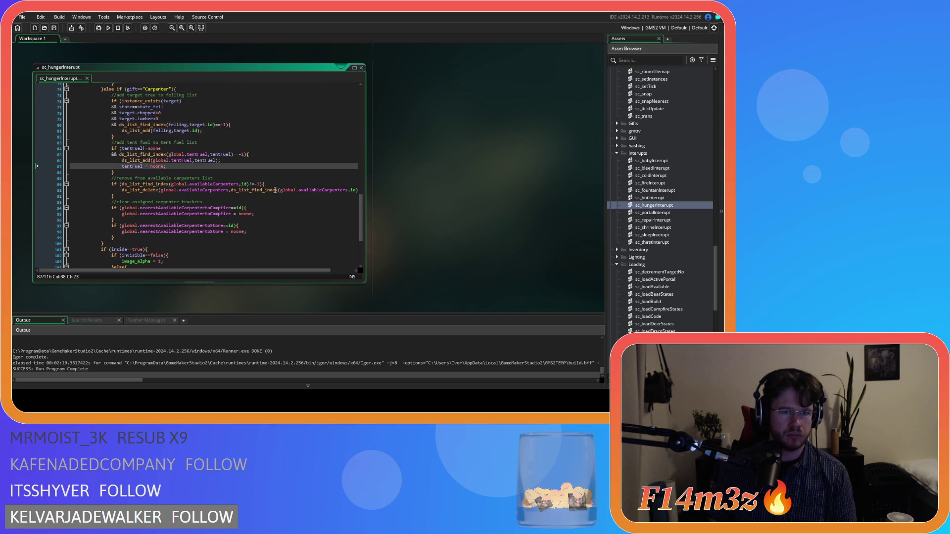
scroll(297, 198, "down", 5)
double_click(664, 214)
scroll(208, 186, "down", 10)
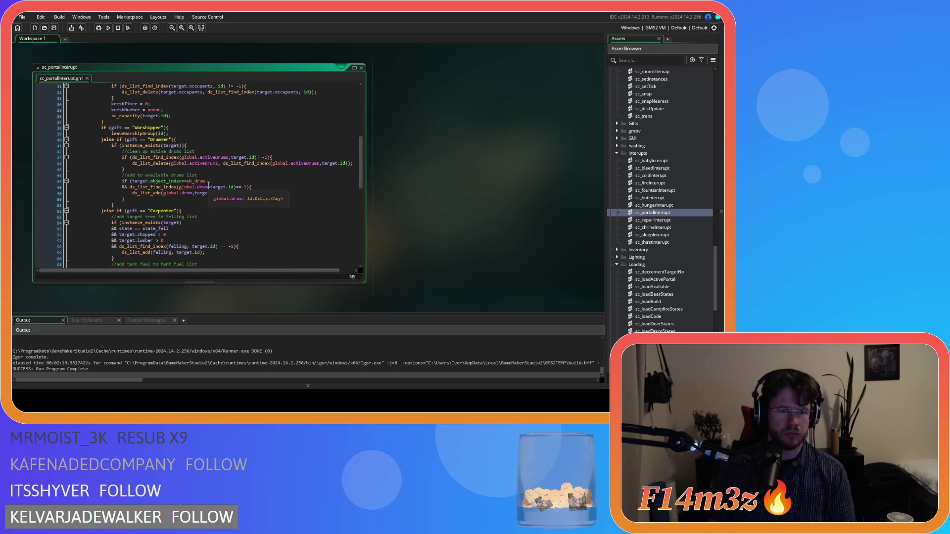
scroll(209, 186, "down", 4)
left_click(164, 214)
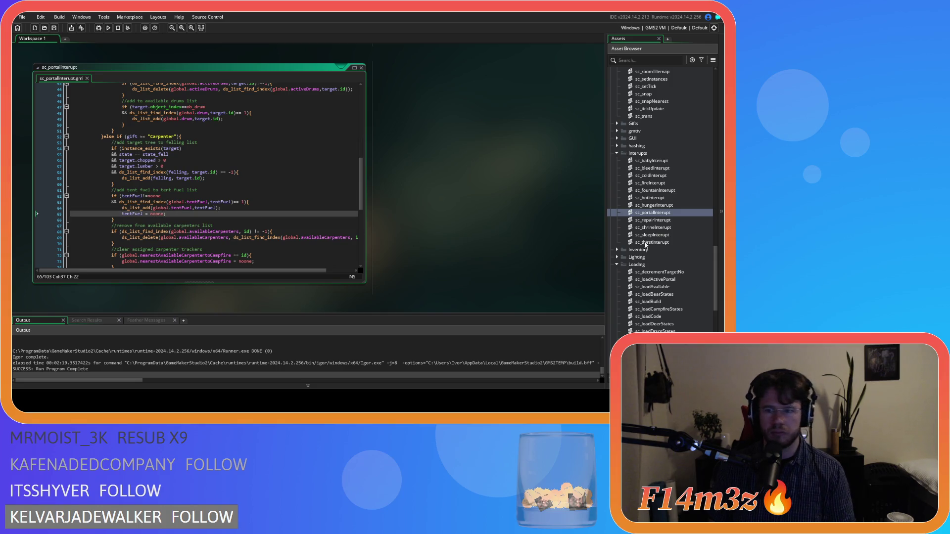
left_click(674, 227)
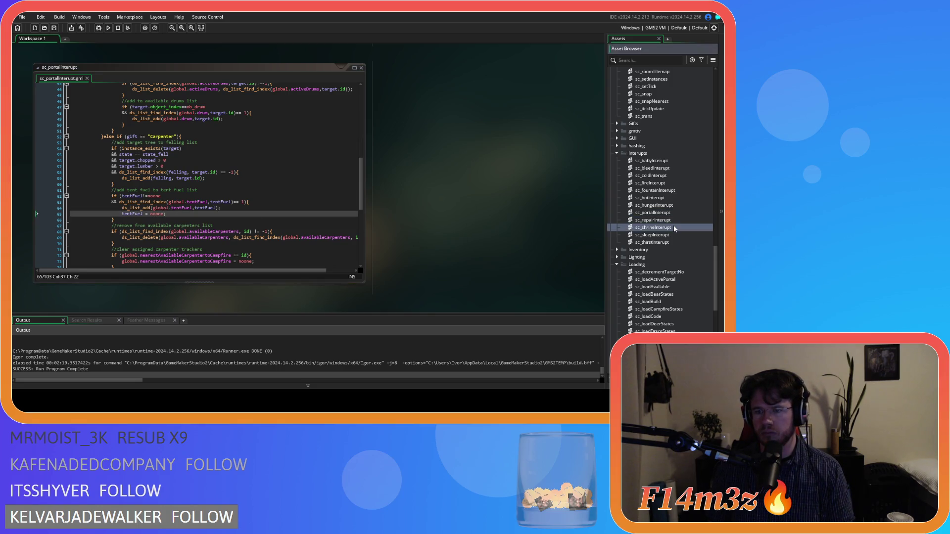
Step: Check the tent fuel list addition in sc_repairInterupt and sc_sleepInterupt
double_click(673, 220)
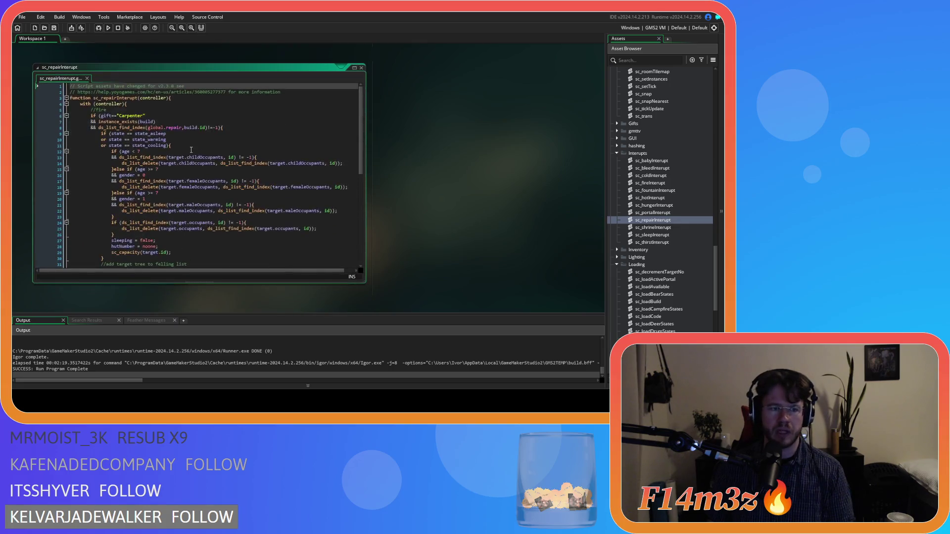
scroll(195, 159, "up", 2)
left_click(209, 182)
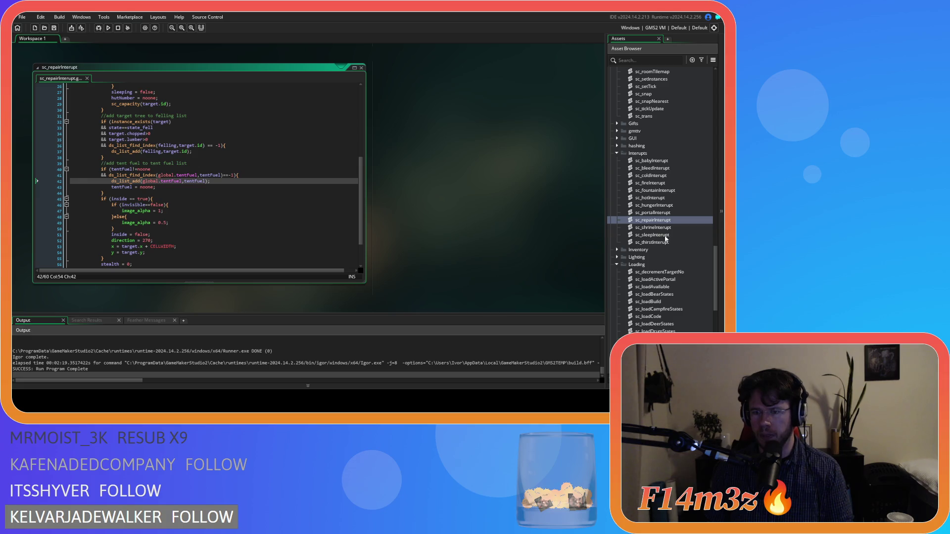
double_click(665, 235)
scroll(225, 197, "down", 10)
scroll(225, 197, "down", 5)
left_click(225, 197)
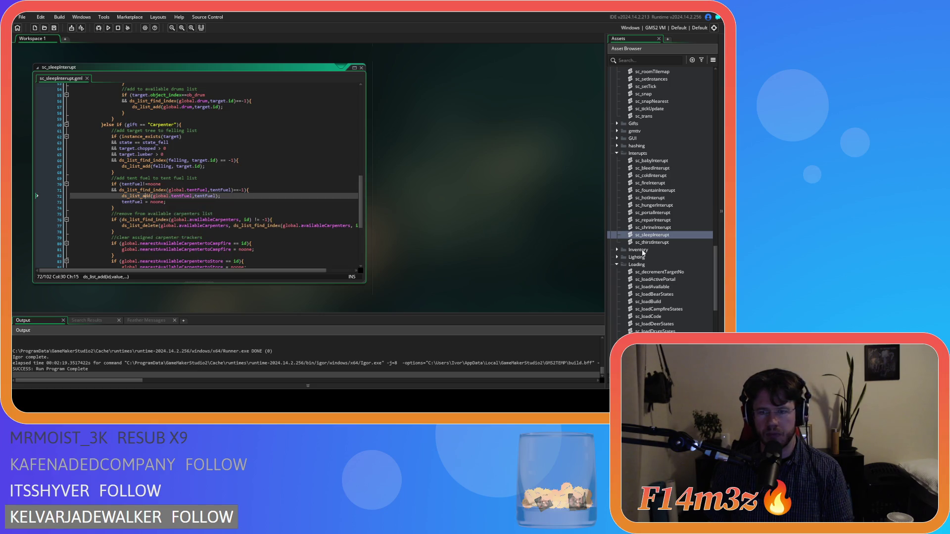
Step: Check sc_thirstInterupt's tent fuel block, then collapse its window through the workspace Windows menu
double_click(667, 242)
scroll(184, 201, "down", 10)
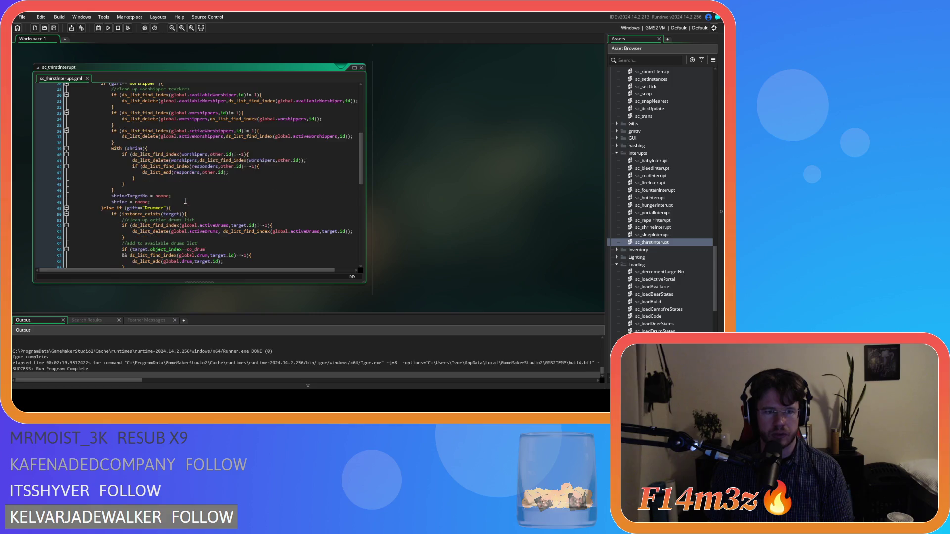
scroll(185, 201, "down", 8)
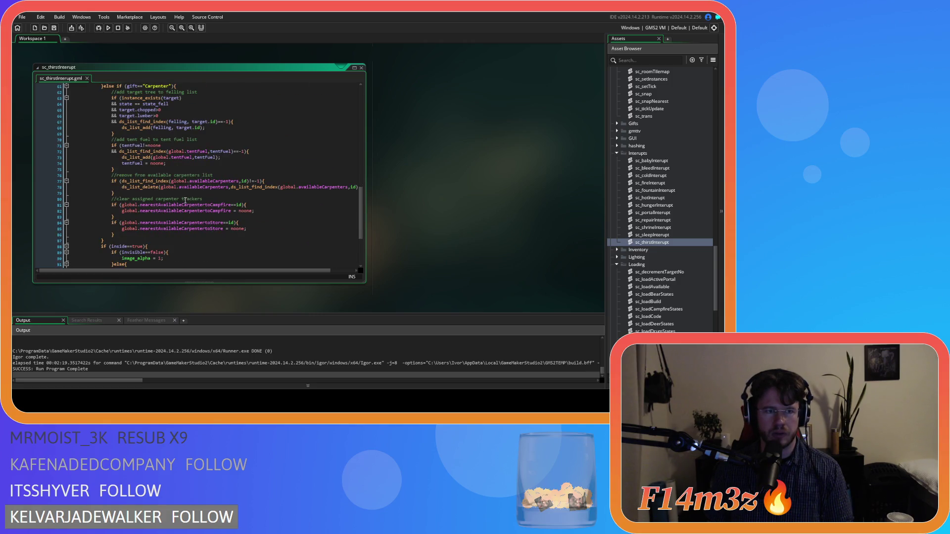
left_click(213, 175)
left_click(220, 168)
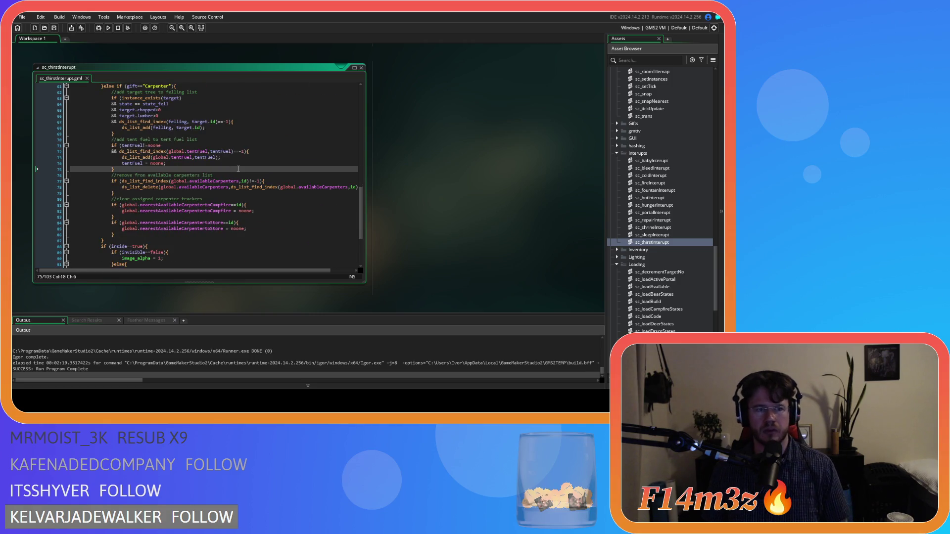
right_click(468, 134)
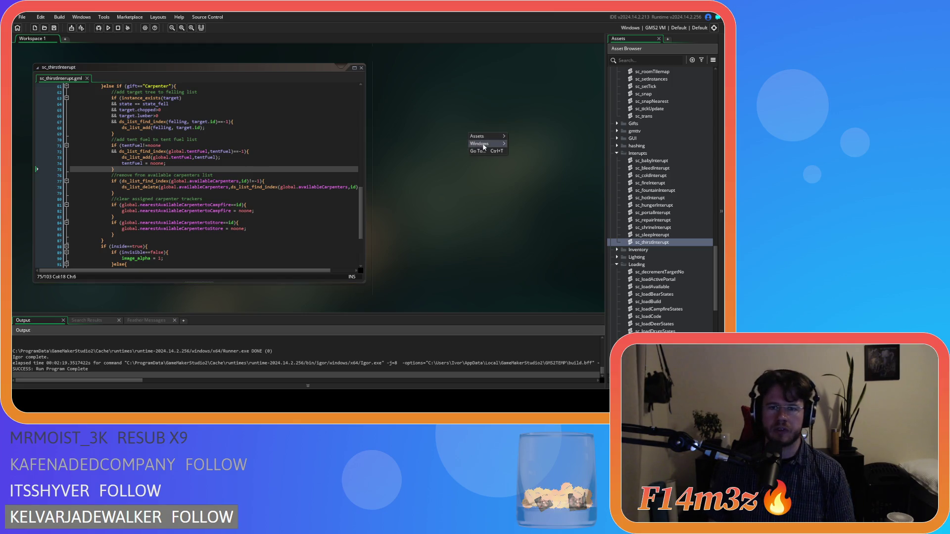
mouse_move(483, 144)
left_click(525, 257)
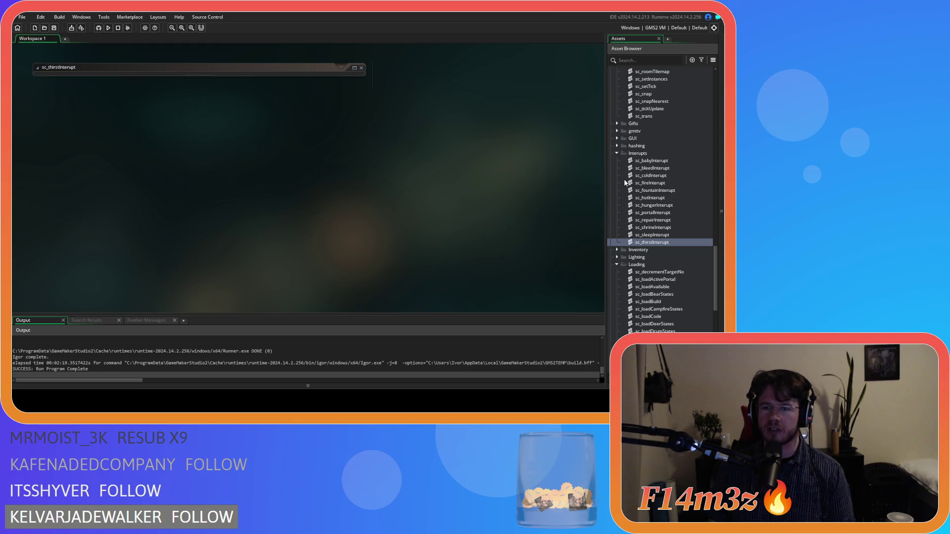
Step: Reopen ob_hut from Objects > Construct and inspect the fuel-empty check on line 28
scroll(616, 156, "up", 10)
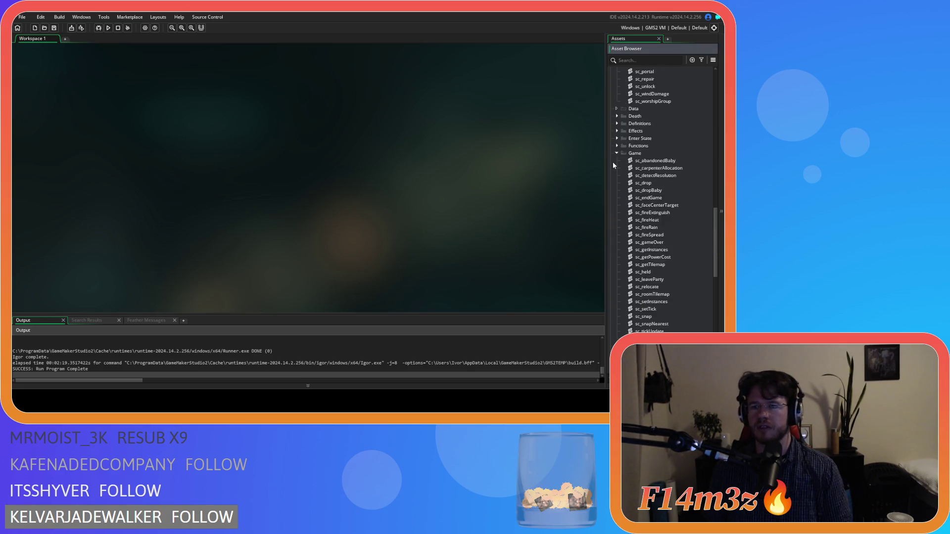
scroll(614, 164, "up", 2)
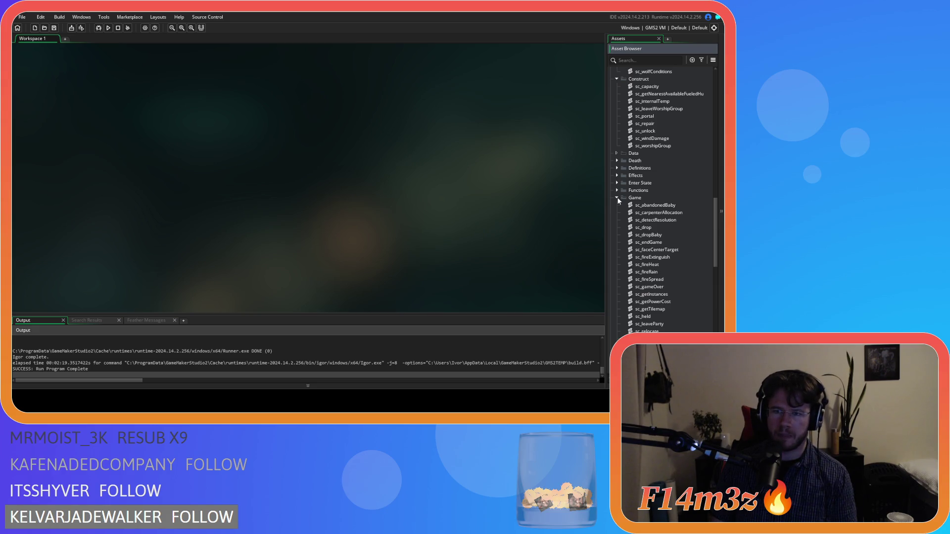
scroll(621, 208, "up", 10)
scroll(625, 218, "up", 9)
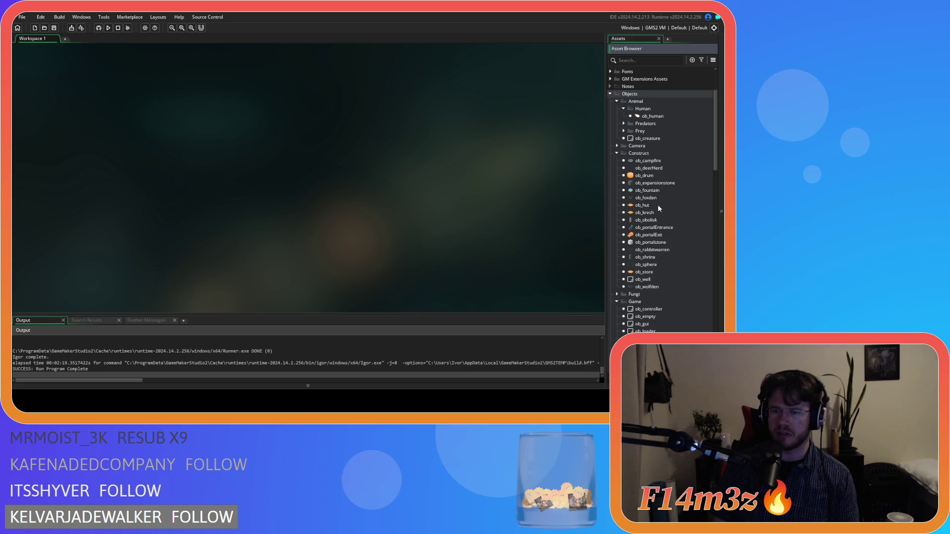
double_click(658, 204)
scroll(380, 204, "down", 5)
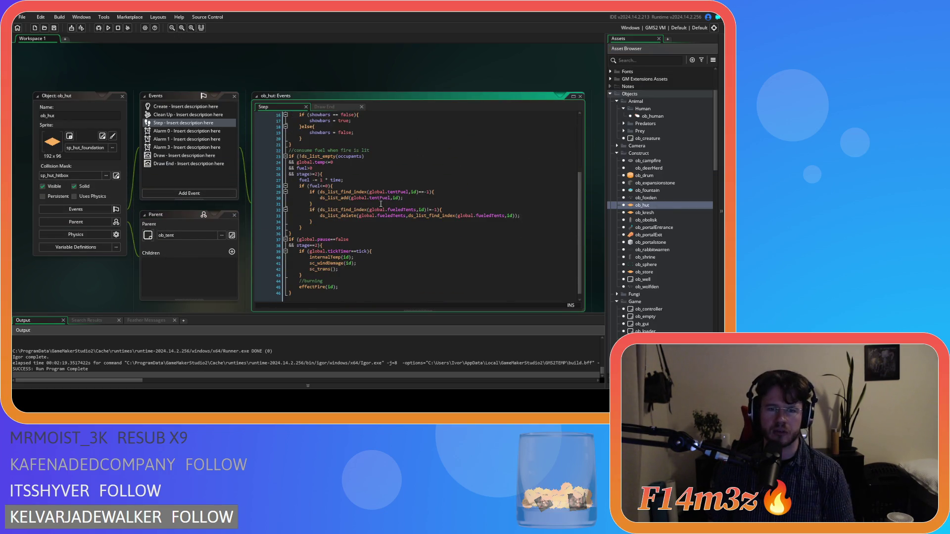
left_click_drag(338, 156, 353, 204)
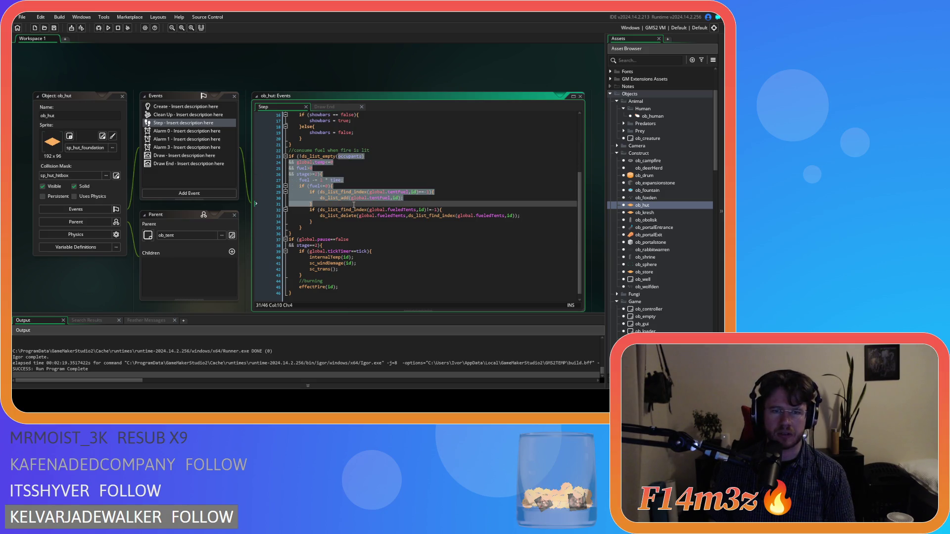
left_click(378, 175)
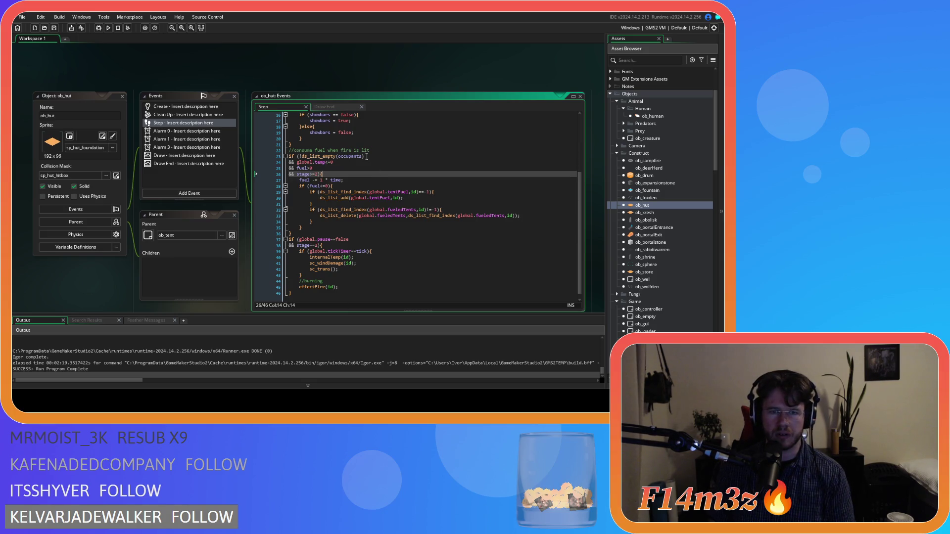
left_click(343, 180)
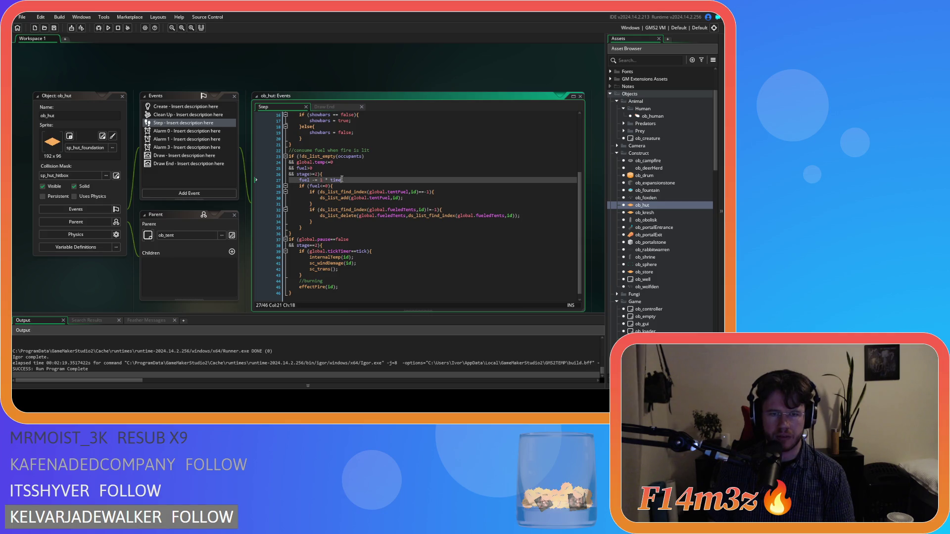
left_click(344, 185)
key("Left")
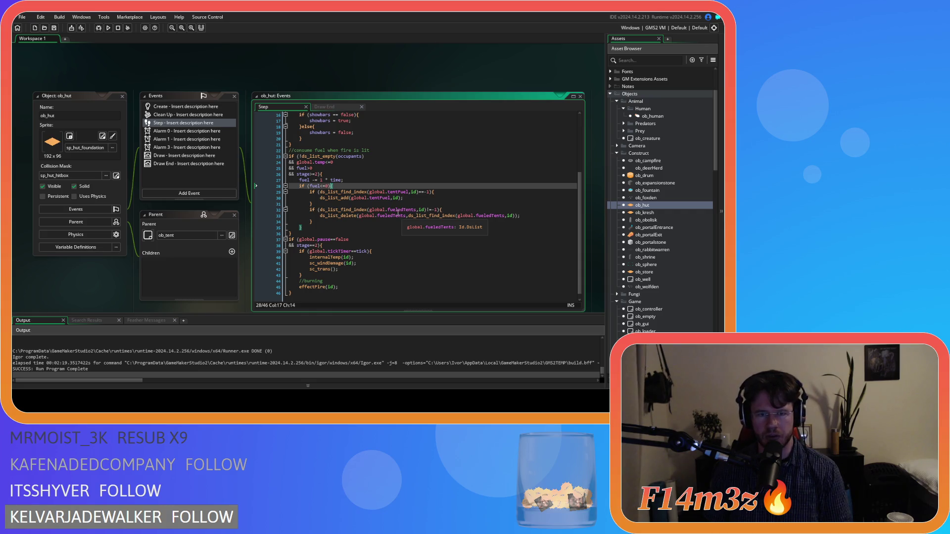
Step: Examine the tentFuel and fueledTents list updates and the fuel decrement on line 27
mouse_move(334, 203)
left_mouse_down()
mouse_move(354, 192)
mouse_move(327, 220)
mouse_move(320, 210)
left_mouse_up()
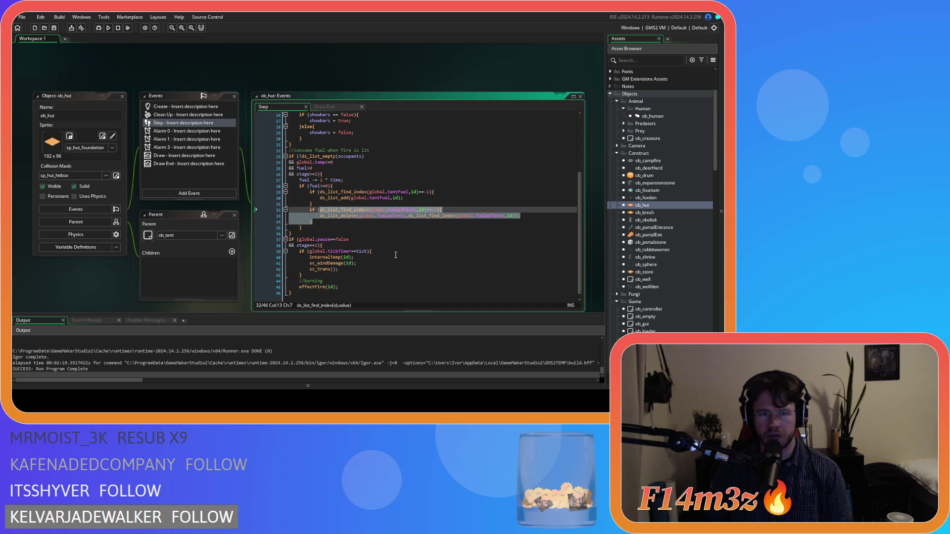
left_click(339, 187)
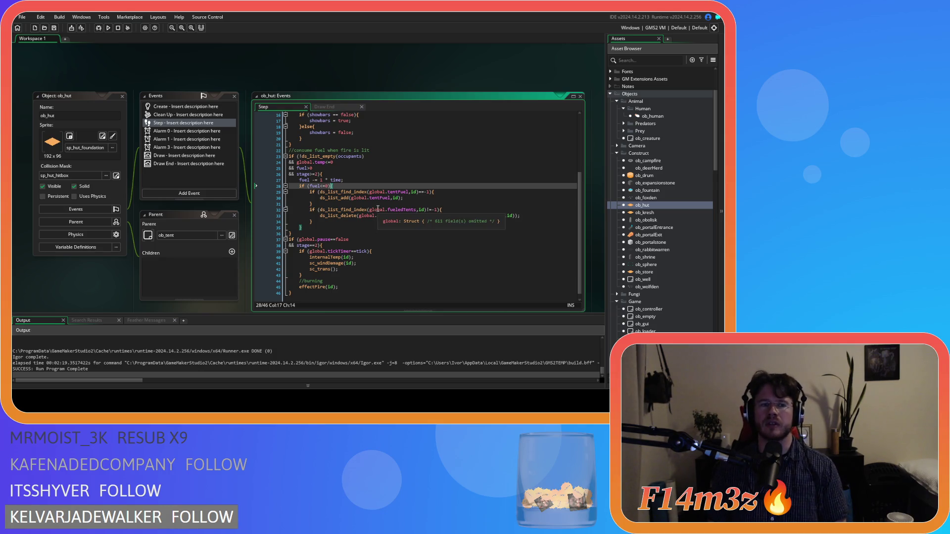
mouse_move(361, 210)
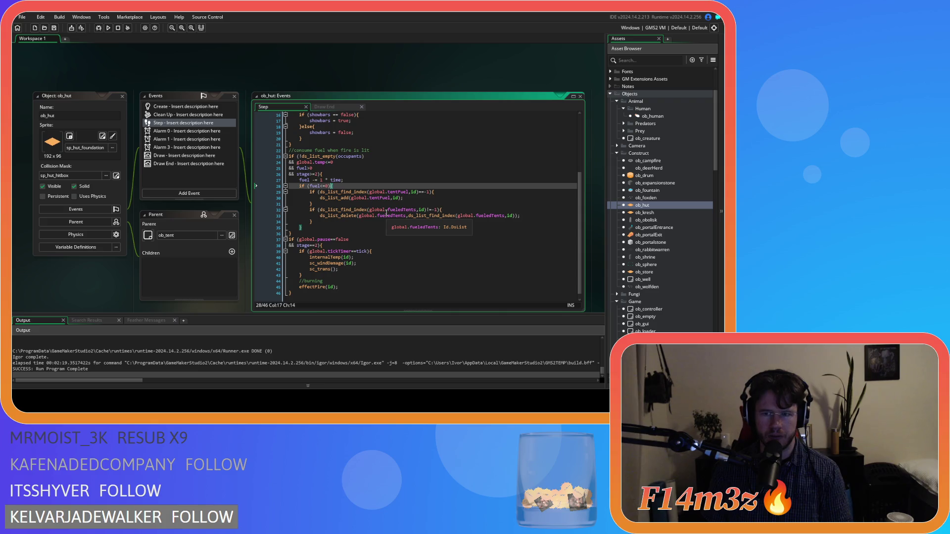
scroll(450, 231, "up", 1)
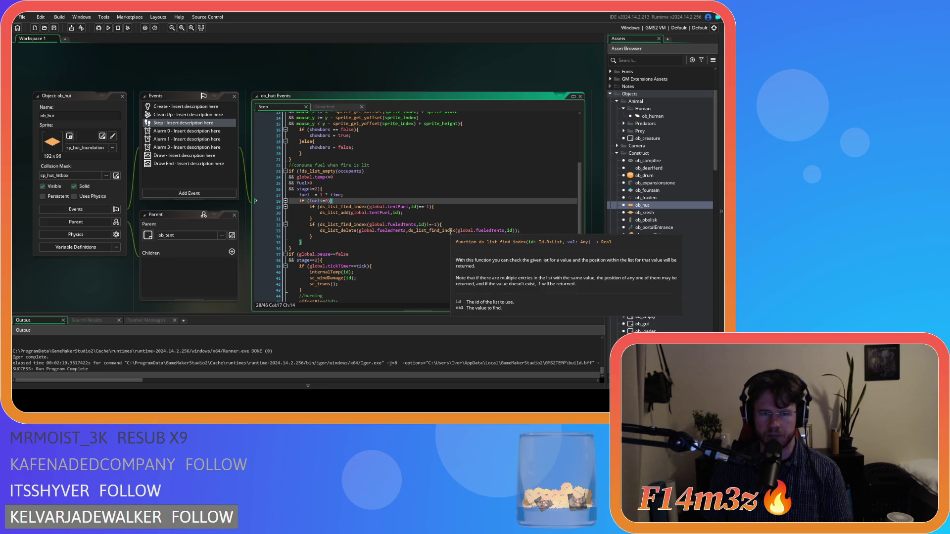
left_click(416, 203)
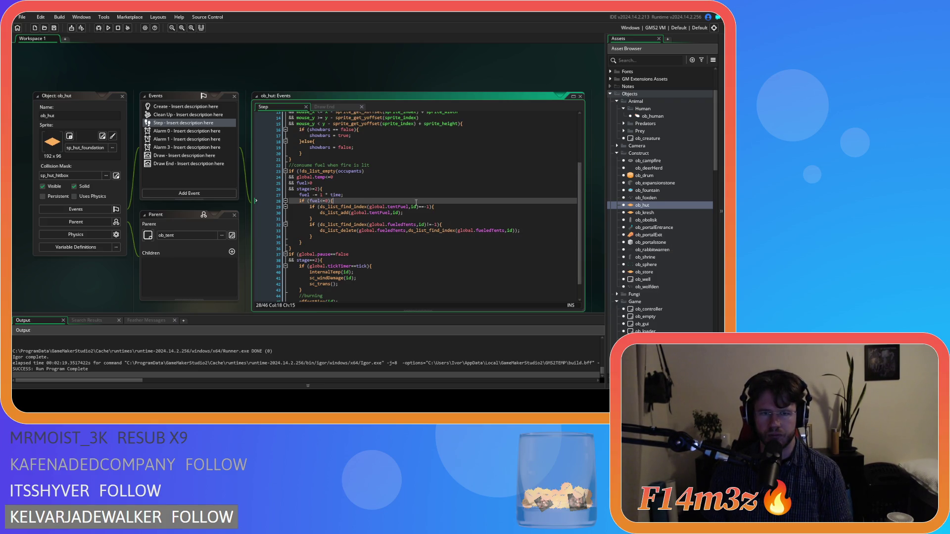
left_click(432, 197)
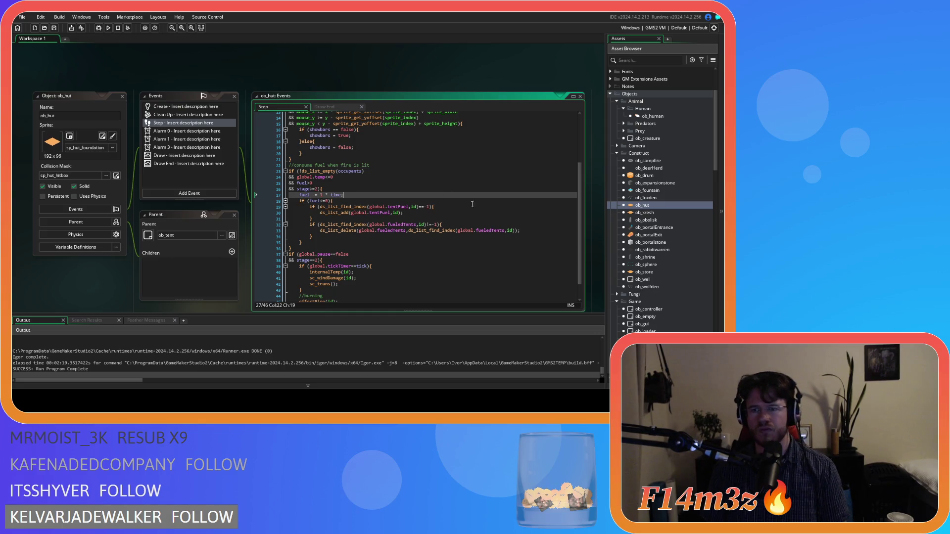
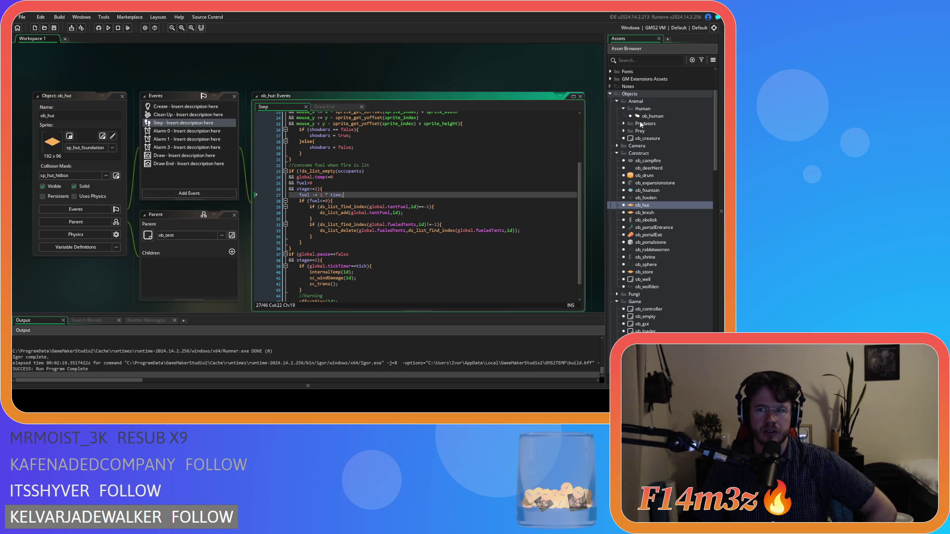
Step: Open the ob_human object's event code from the Asset Browser
left_click(666, 117)
double_click(665, 117)
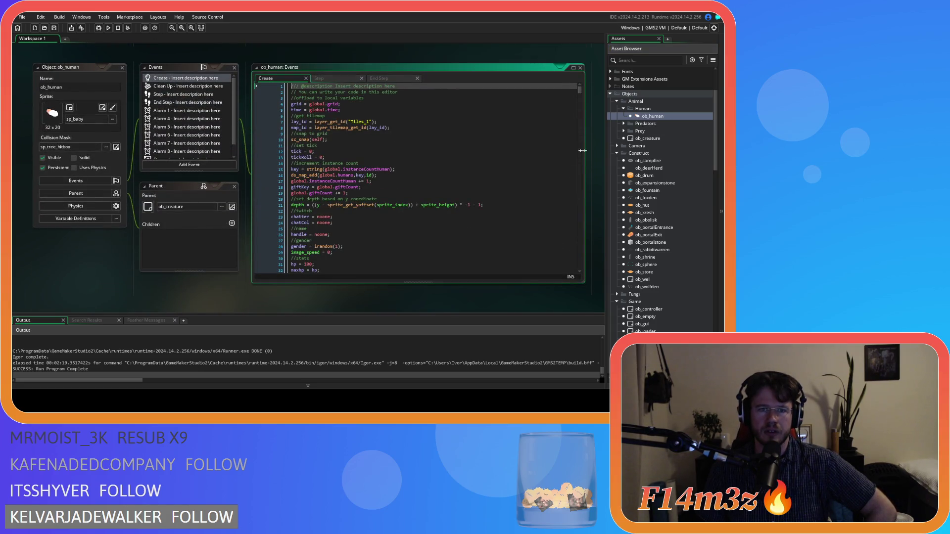
left_click(507, 179)
left_click(498, 188)
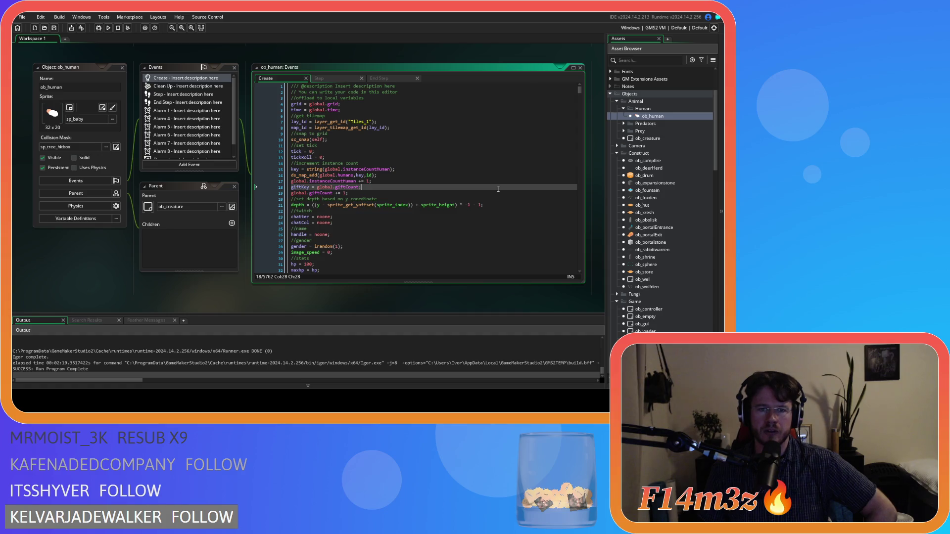
Step: Switch to ob_human's Step event and scroll down through its code
left_click(325, 79)
scroll(412, 205, "down", 18)
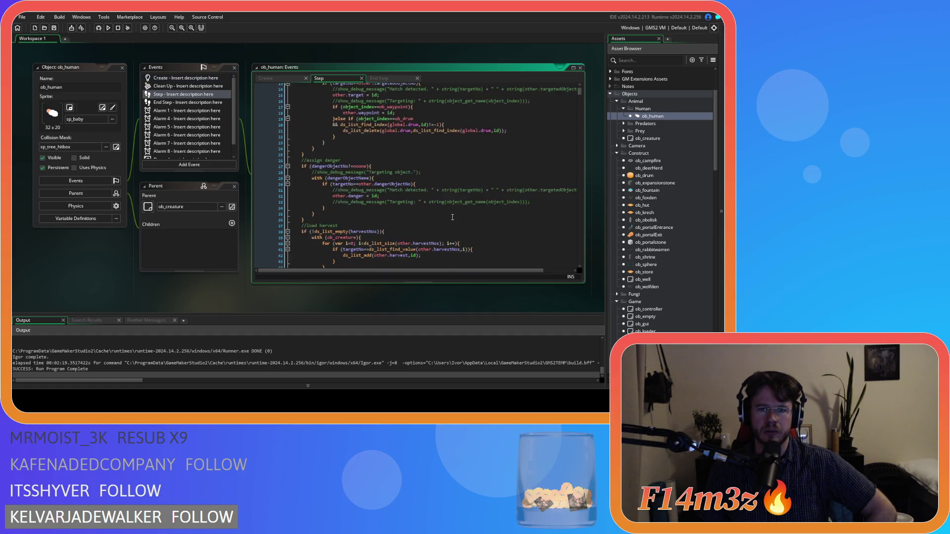
left_click(463, 196)
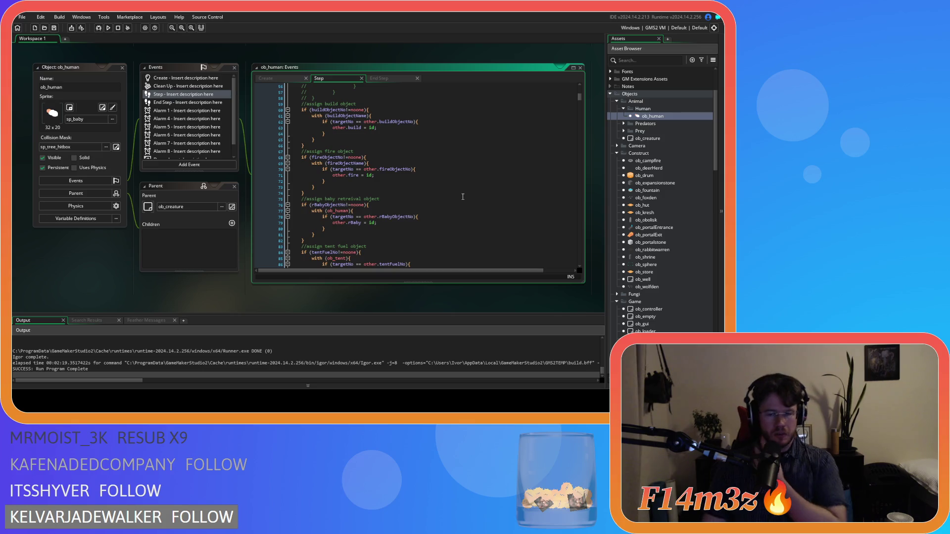
mouse_move(581, 98)
left_mouse_down()
mouse_move(583, 174)
mouse_move(573, 204)
mouse_move(581, 232)
left_mouse_up()
scroll(448, 184, "down", 5)
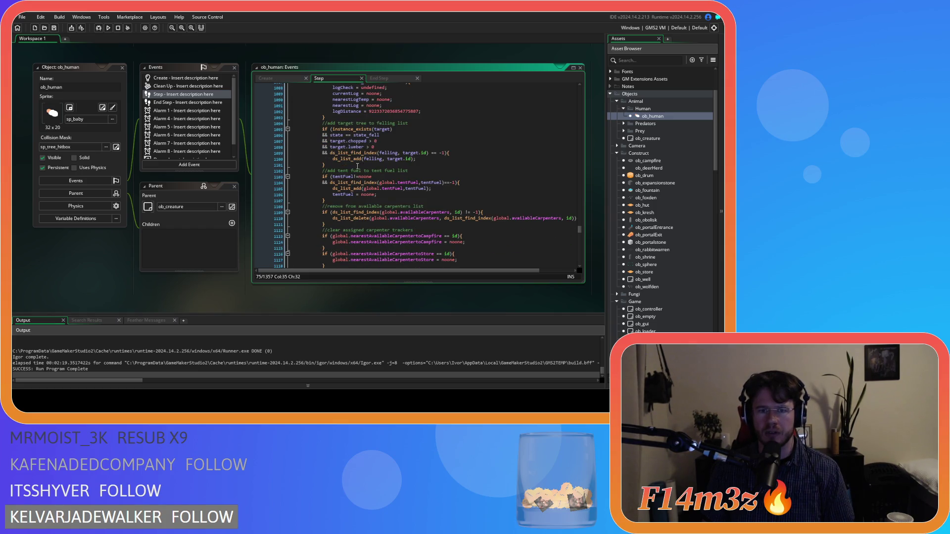
Step: Inspect the tentFuel lines around 1105 that add tent fuel to the global list
left_click(400, 201)
left_click(343, 177)
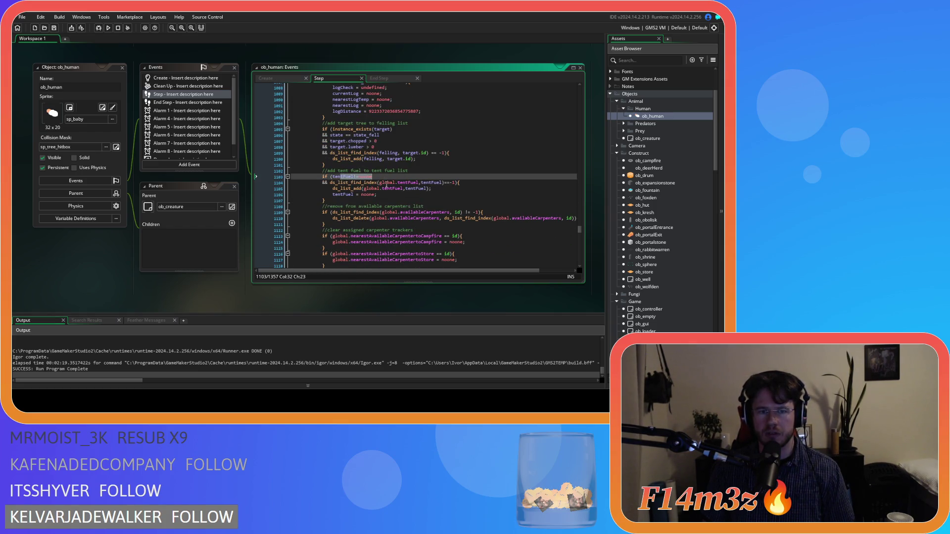
left_click(425, 189)
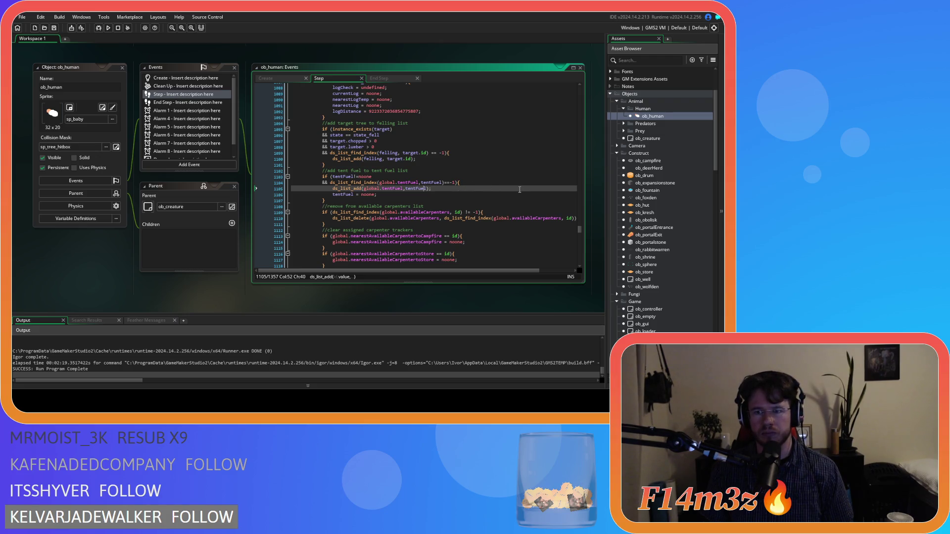
scroll(653, 231, "down", 6)
scroll(652, 227, "down", 3)
scroll(649, 251, "up", 9)
scroll(643, 256, "down", 4)
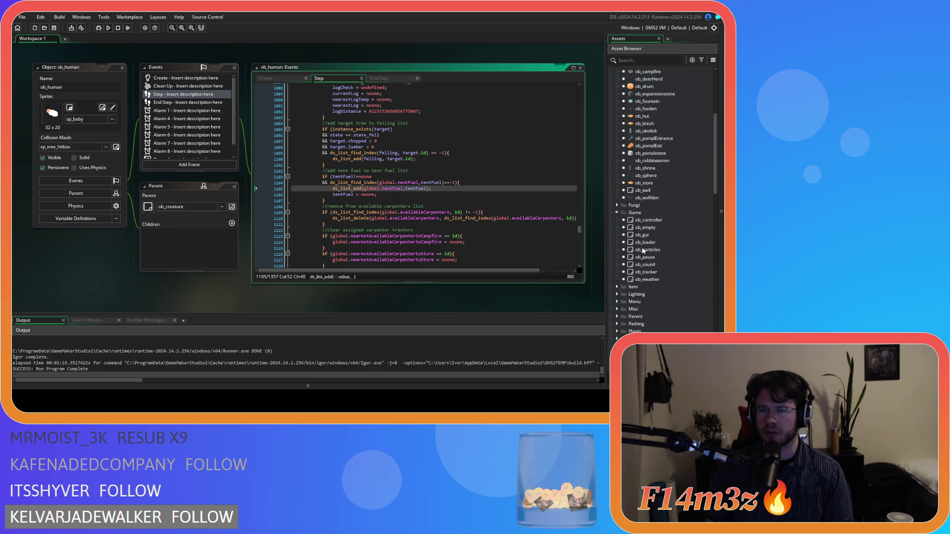
double_click(634, 221)
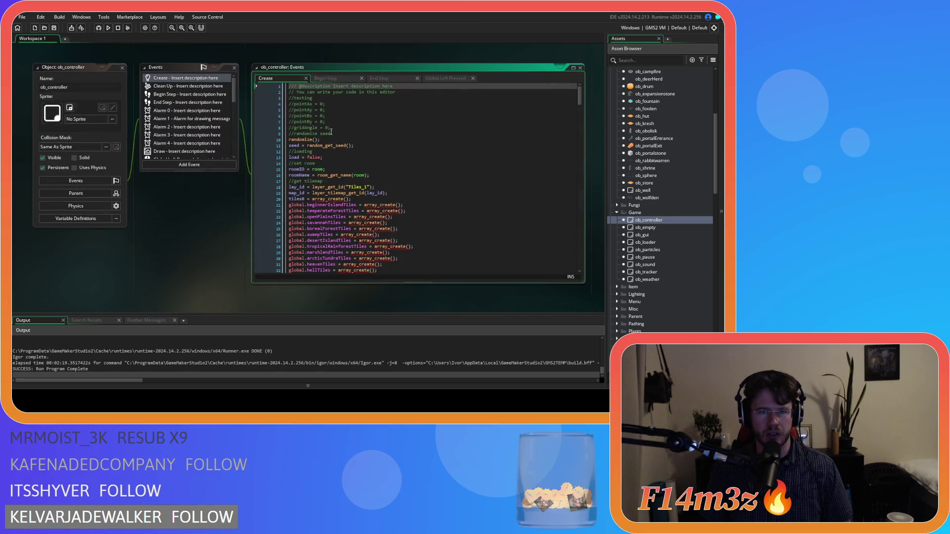
Step: Show the Global Left Pressed code near line 379 where tent fuel is added to global.tentFuel
scroll(188, 119, "down", 3)
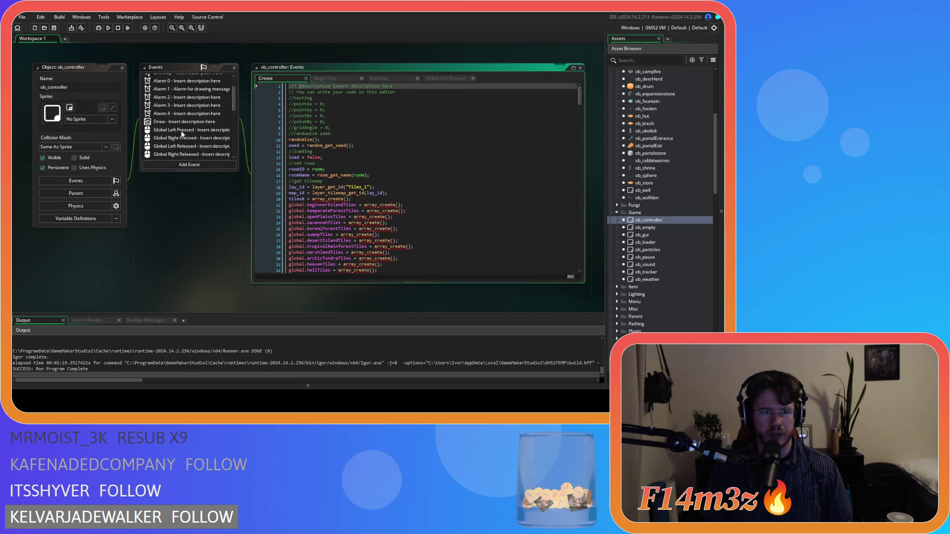
left_click(191, 100)
left_click(374, 168)
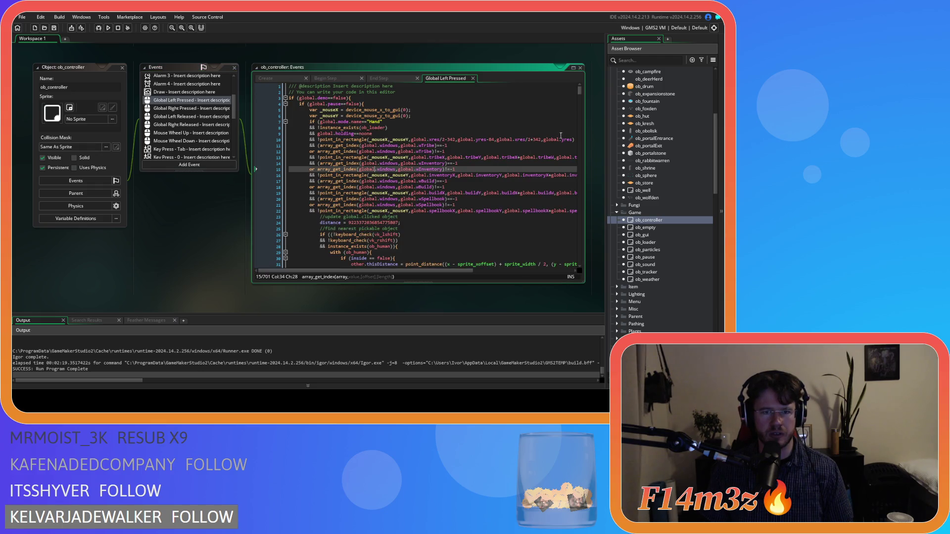
left_click_drag(579, 94, 587, 186)
left_click(538, 172)
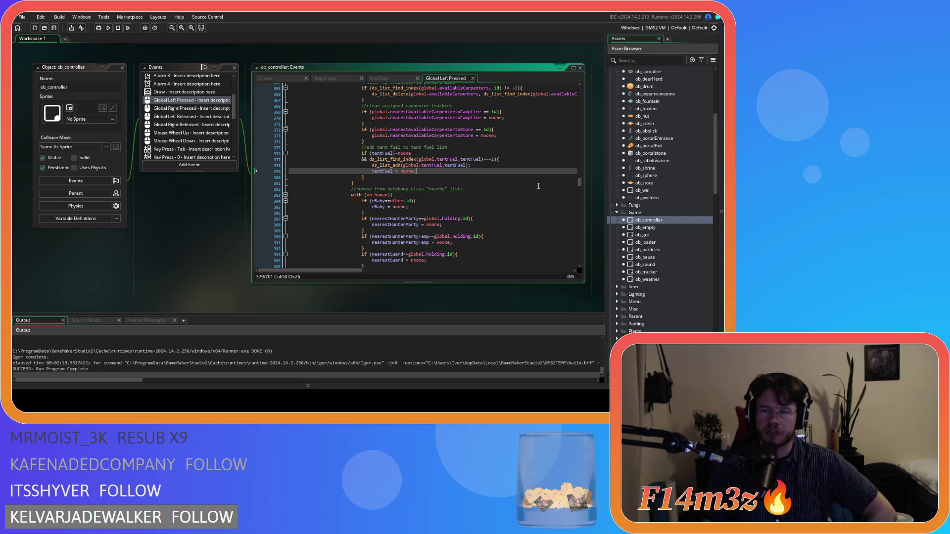
scroll(675, 173, "up", 3)
scroll(675, 171, "up", 2)
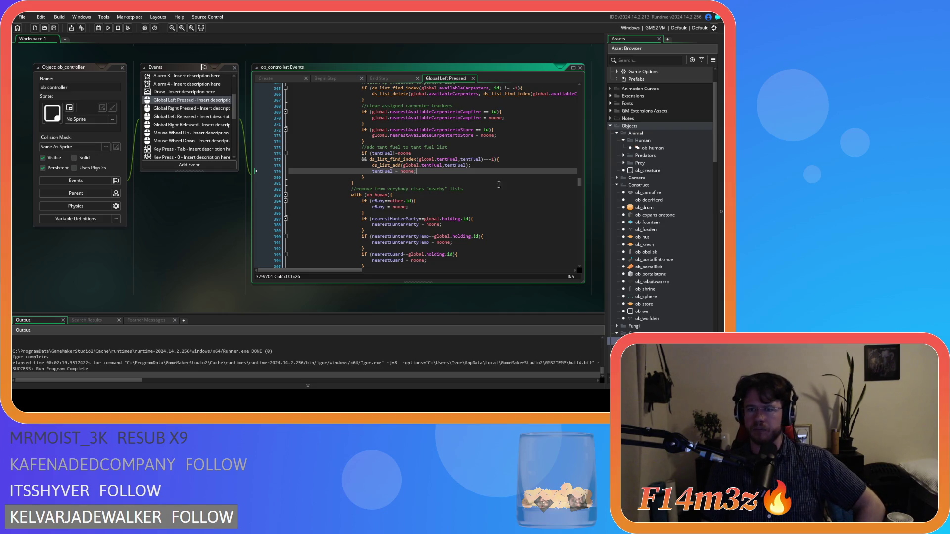
double_click(665, 149)
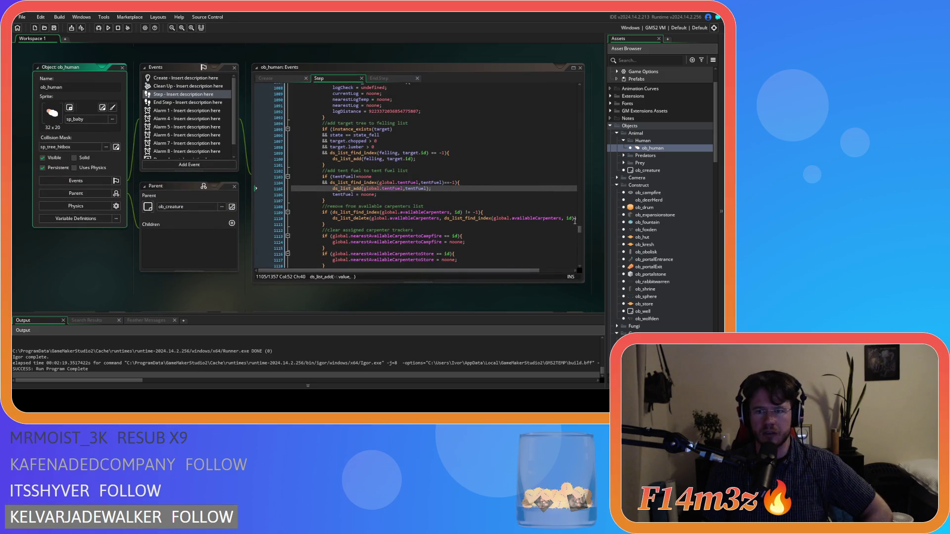
Step: Inspect the tentFuelNo condition on line 84 and the targetNo/other.tent assignment on line 86
mouse_move(580, 231)
left_mouse_down()
mouse_move(580, 95)
mouse_move(587, 118)
mouse_move(585, 108)
left_mouse_up()
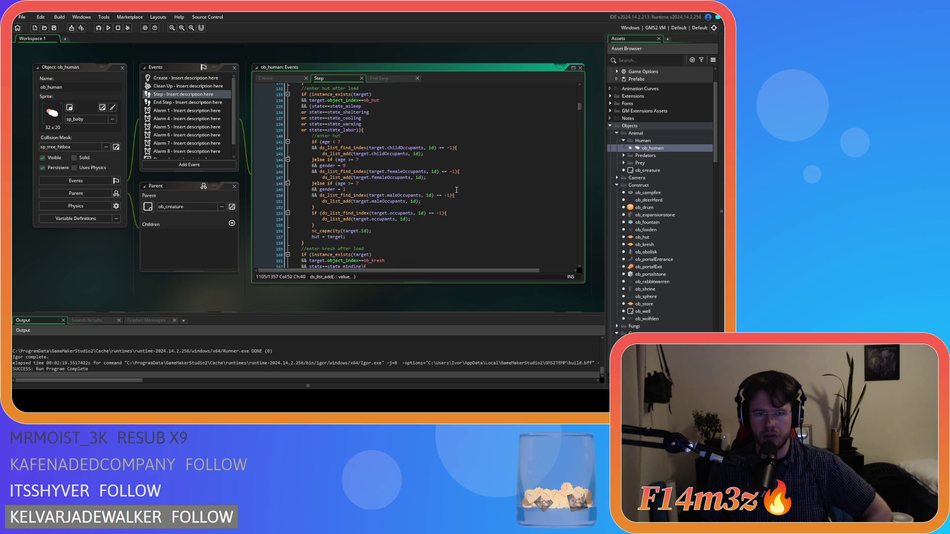
scroll(456, 189, "up", 20)
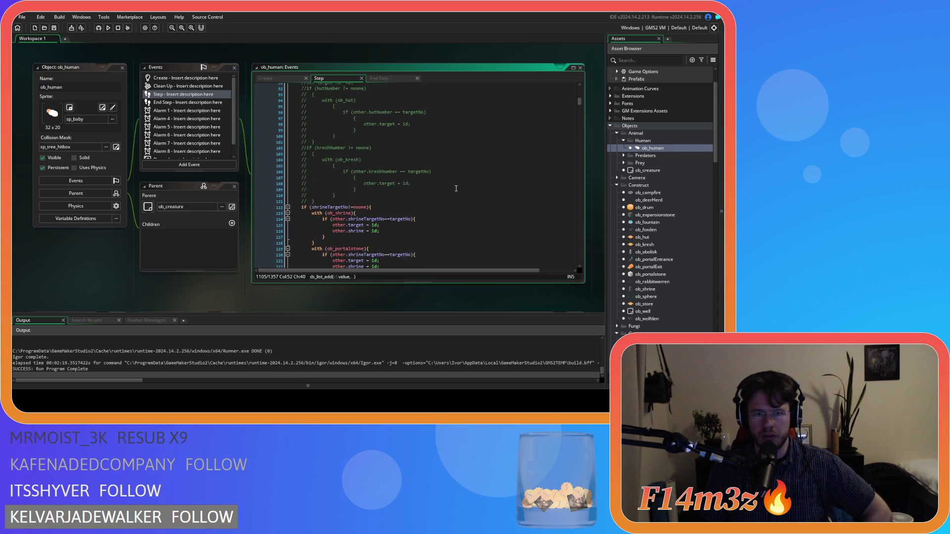
left_click(337, 205)
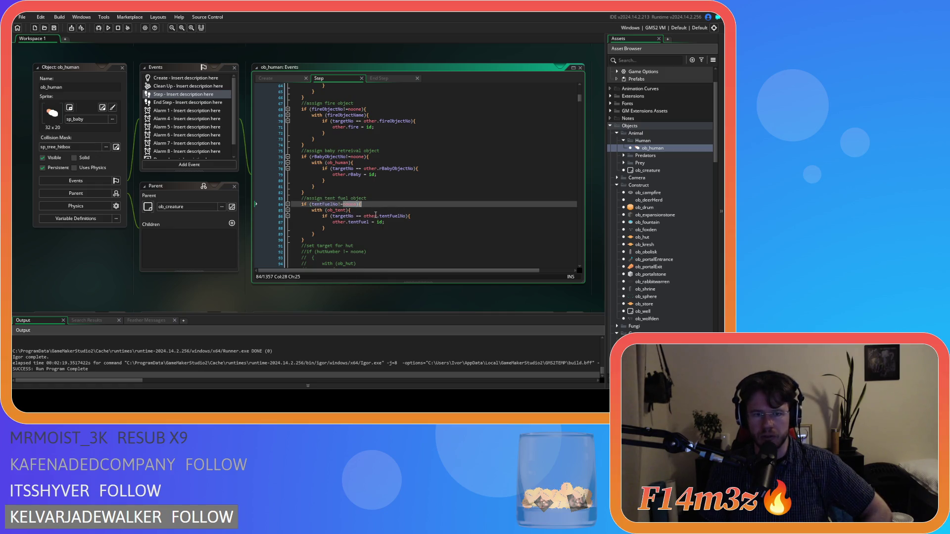
left_click(359, 204)
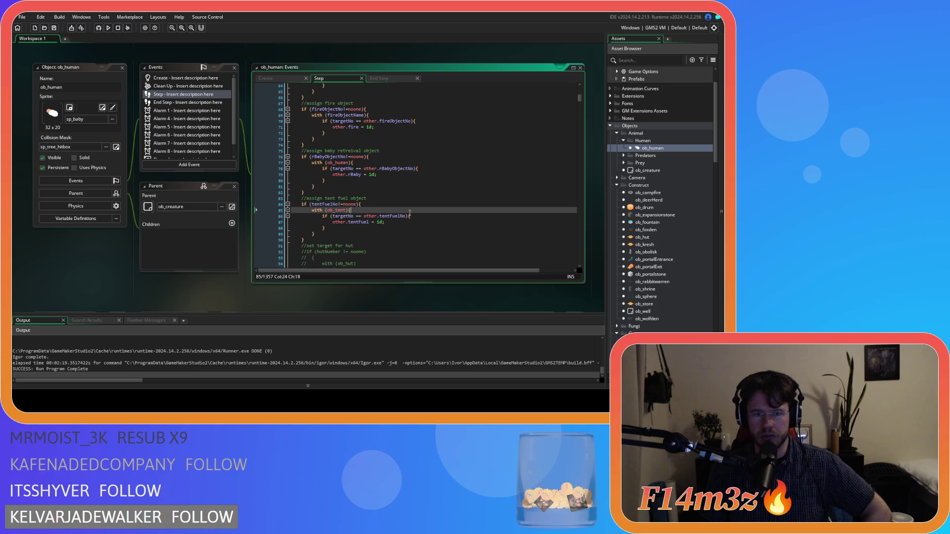
left_click(380, 216)
double_click(343, 216)
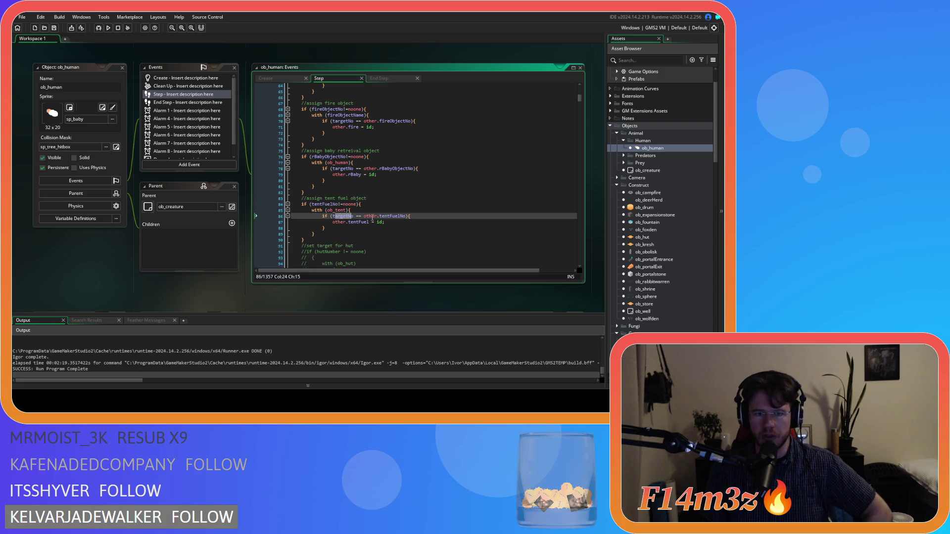
left_click_drag(365, 216, 391, 216)
left_click(417, 217)
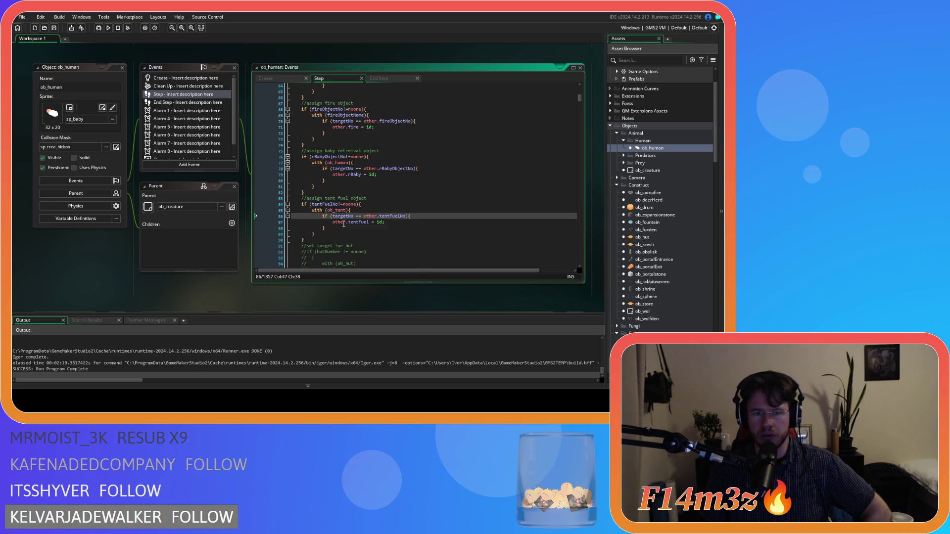
key("Down")
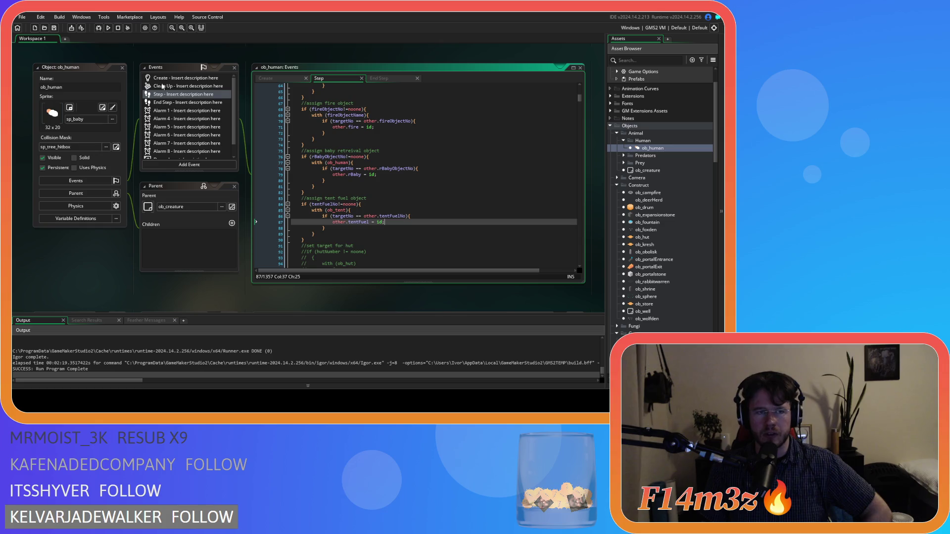
scroll(349, 195, "down", 10)
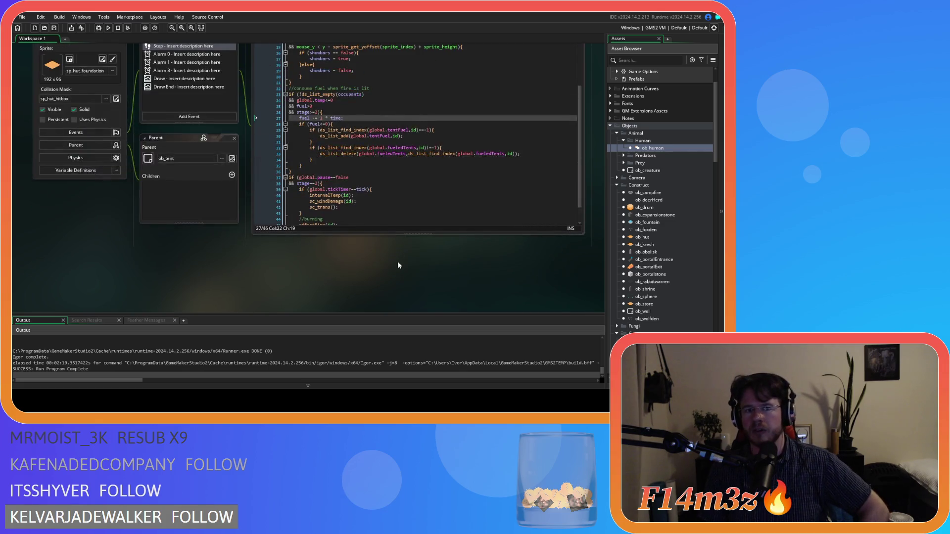
Step: Open the sc_stateConditions script from Scripts > Conditions
scroll(395, 282, "up", 2)
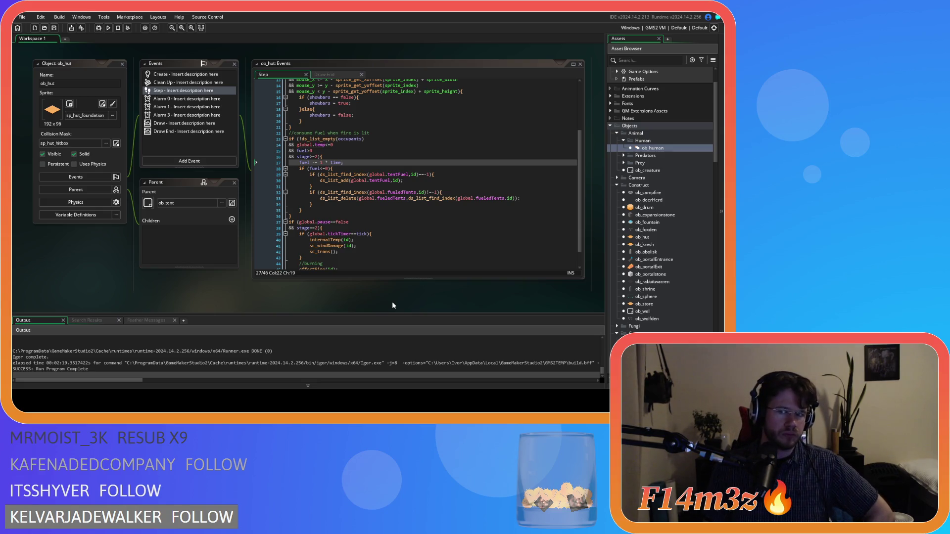
scroll(666, 304, "down", 4)
scroll(667, 303, "down", 10)
double_click(675, 225)
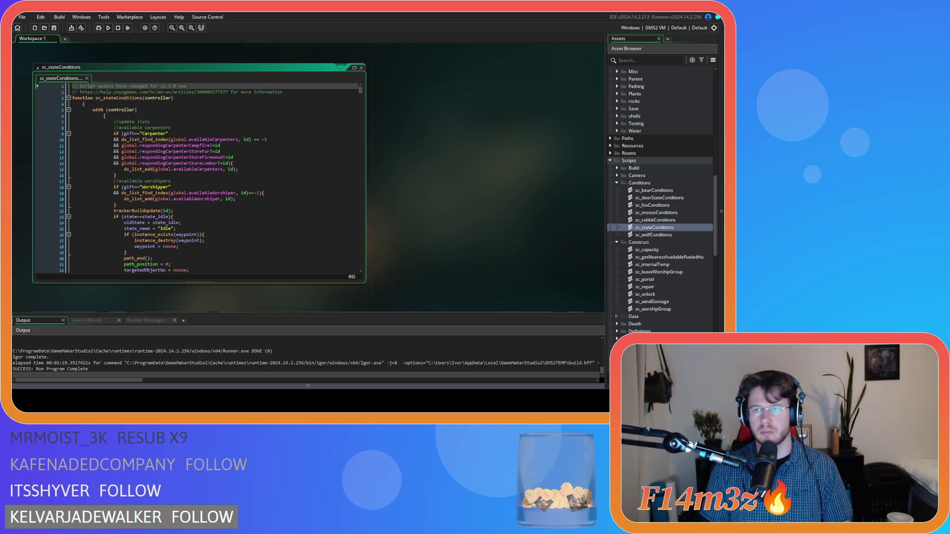
Step: Search the script for state_withdrawfire and step through its matches
left_click(256, 235)
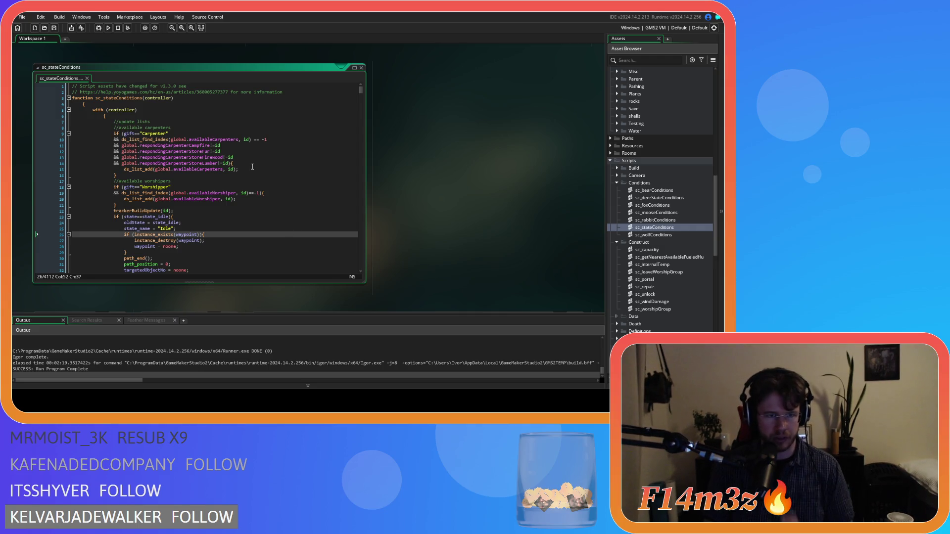
left_click(221, 169)
key("ctrl+f")
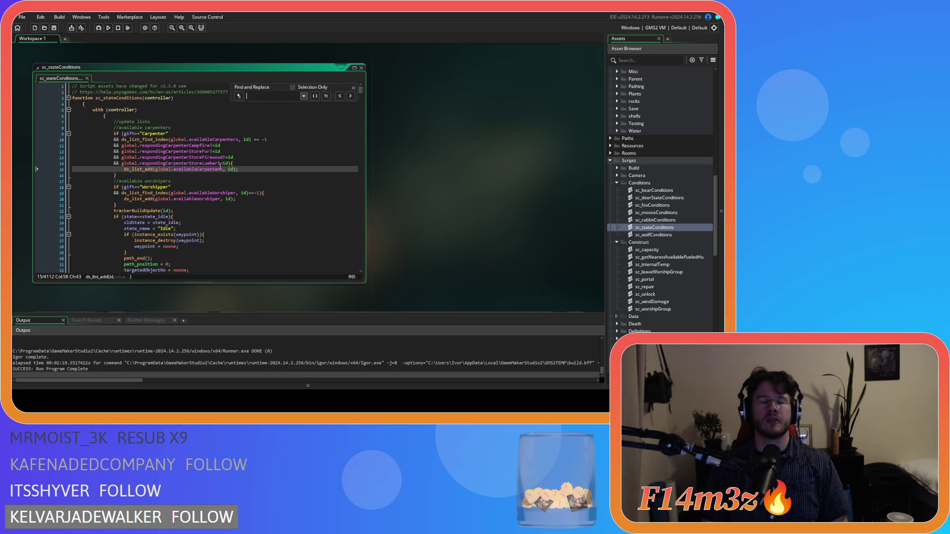
type("sta")
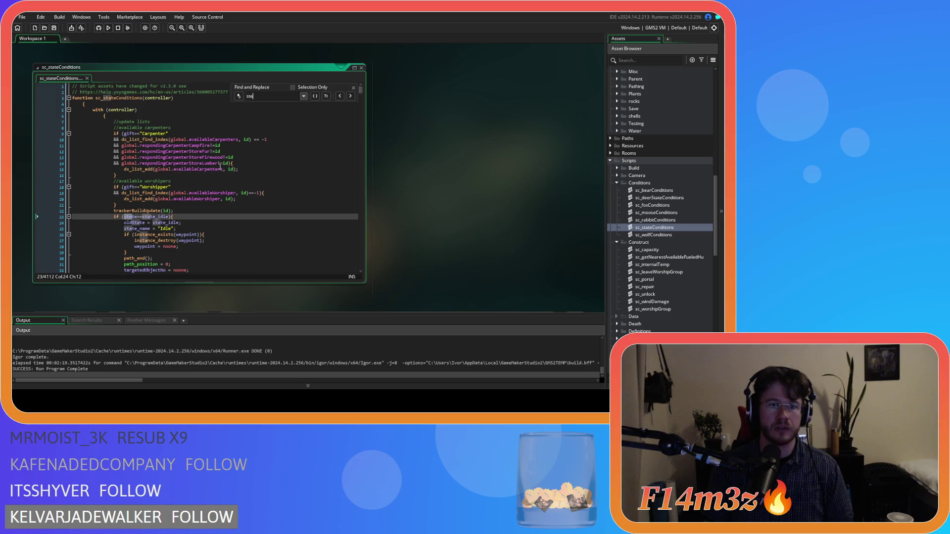
type("te_withdrawfire")
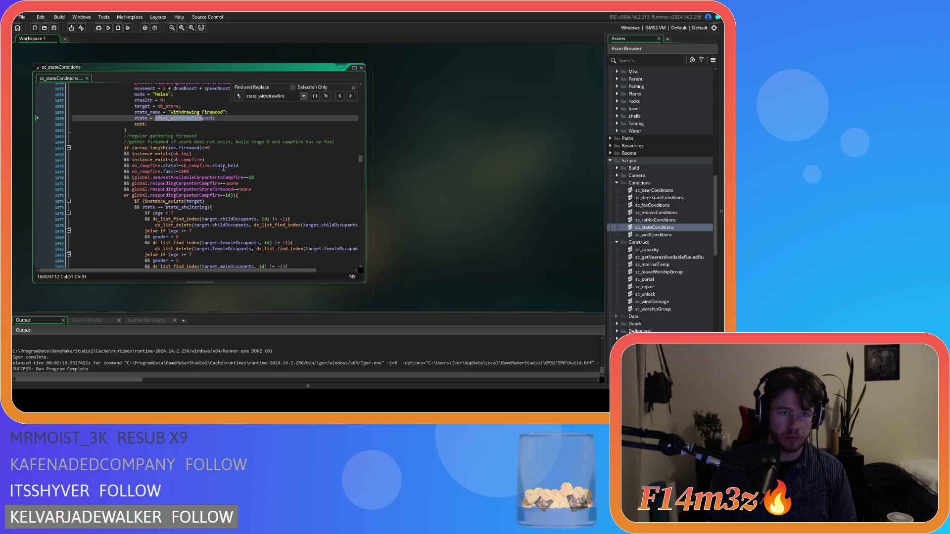
key("Return")
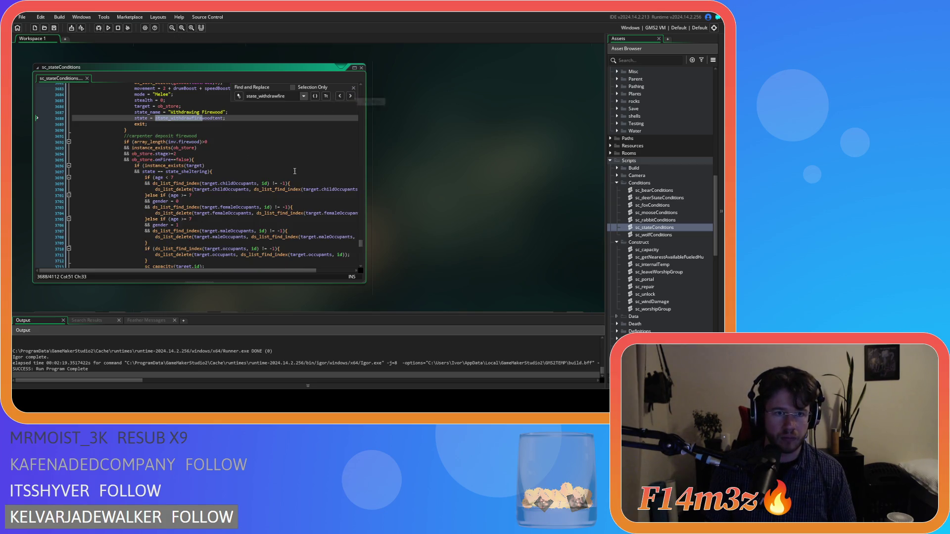
scroll(280, 183, "up", 4)
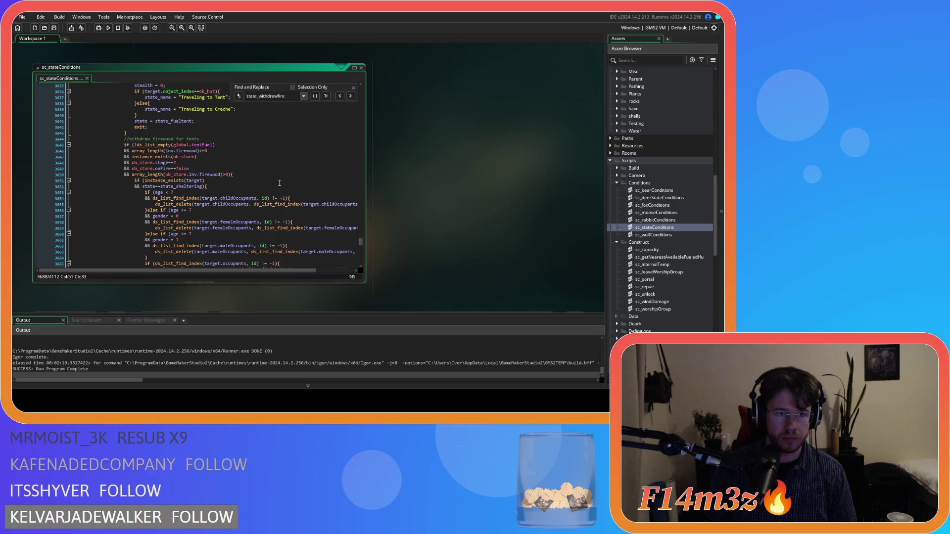
left_click(339, 96)
scroll(277, 187, "up", 4)
scroll(278, 187, "up", 4)
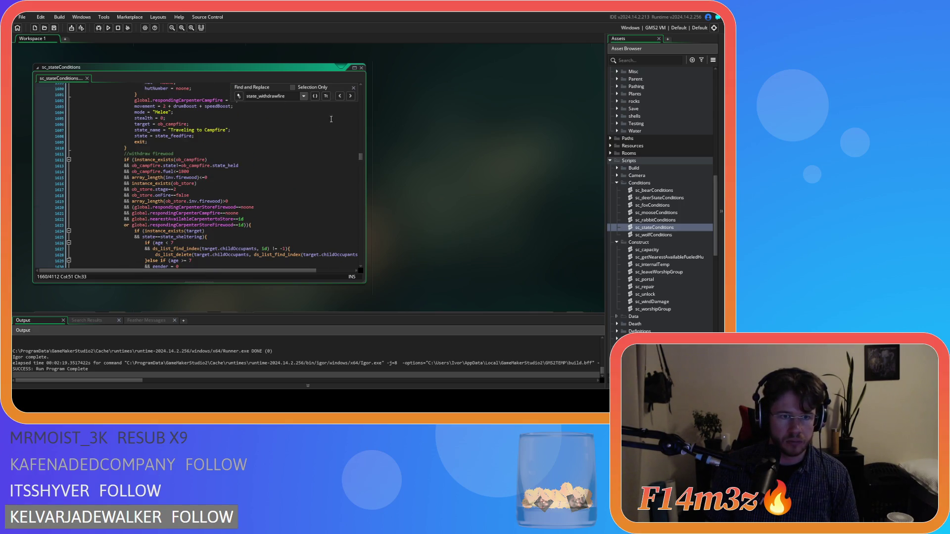
left_click(350, 96)
scroll(275, 173, "up", 6)
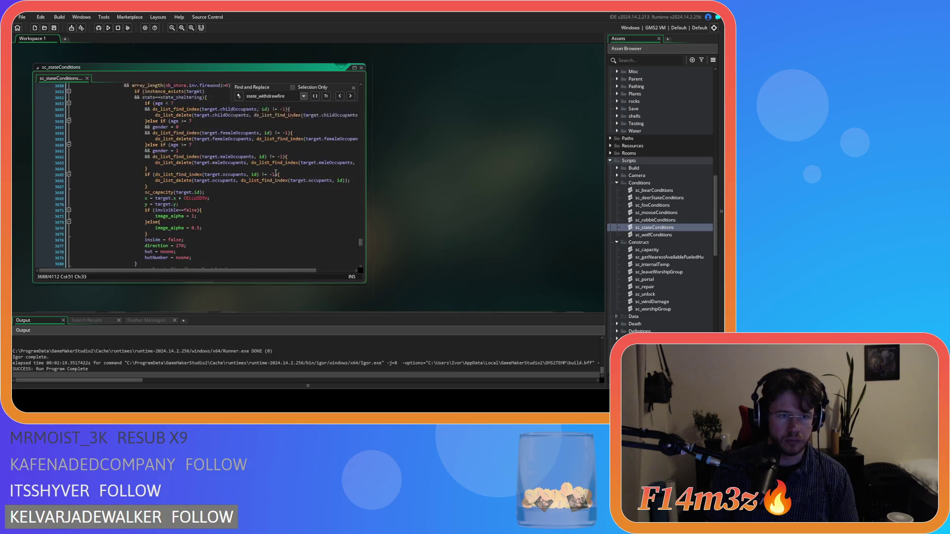
scroll(276, 172, "up", 6)
left_click(316, 145)
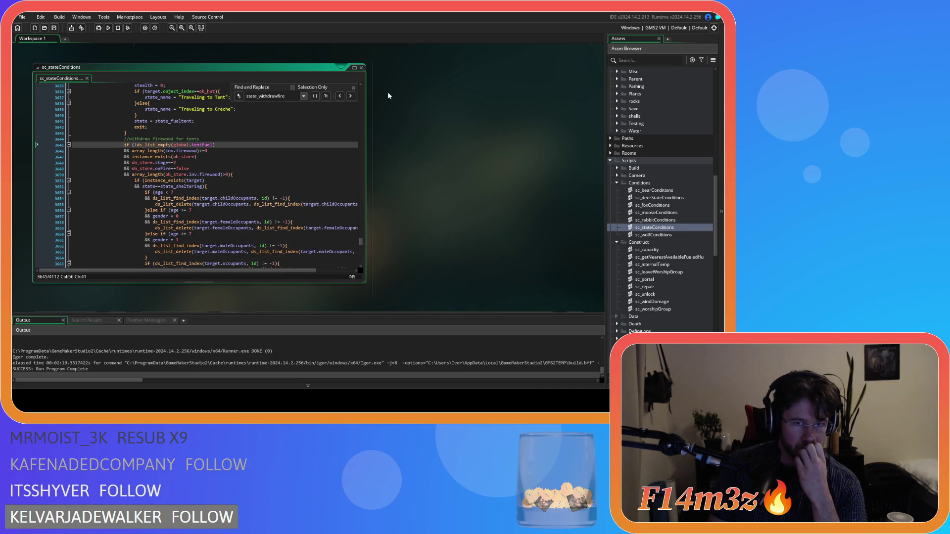
Step: Review the global.tentFuel empty check and store firewood count, then select ob_human
left_click(354, 88)
left_click(230, 151)
key("Down")
key("Down")
key("Down")
left_click(203, 174)
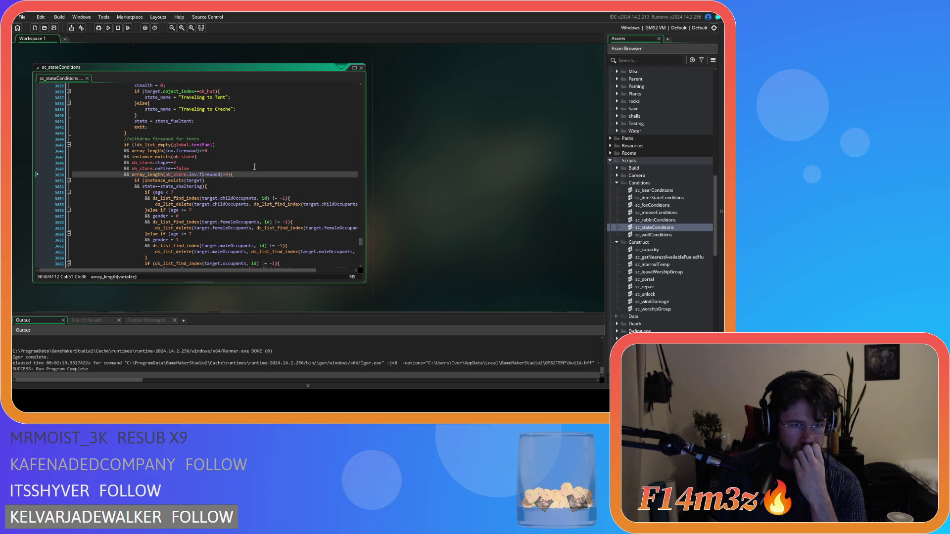
left_click_drag(193, 145, 232, 145)
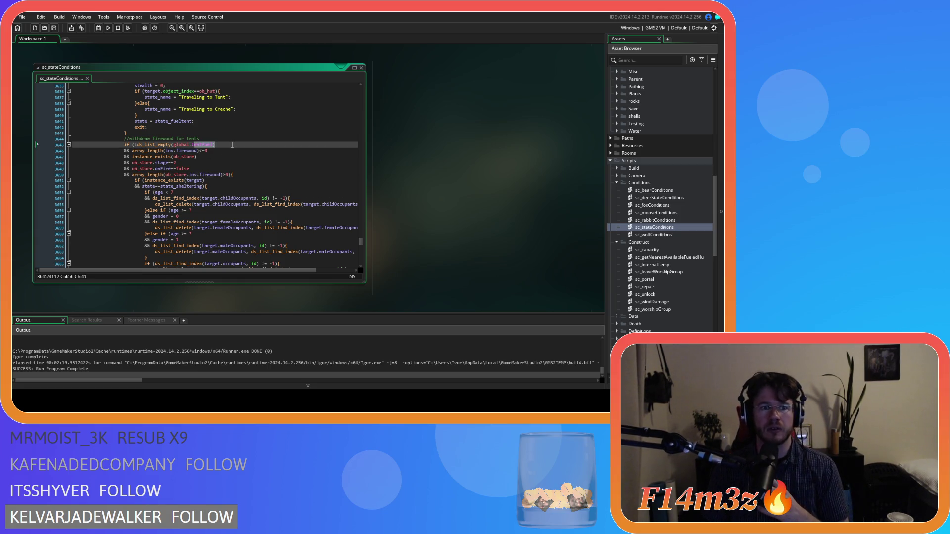
scroll(229, 148, "down", 10)
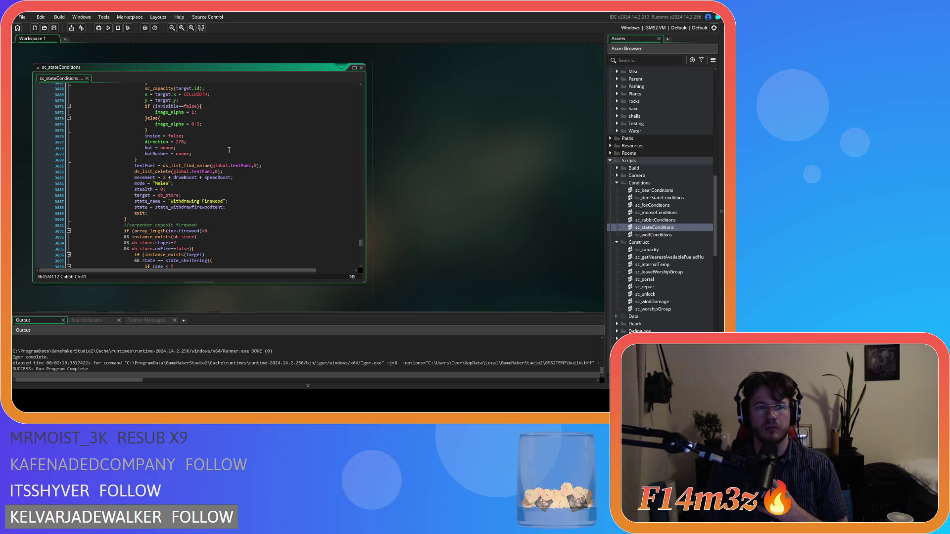
scroll(640, 184, "up", 10)
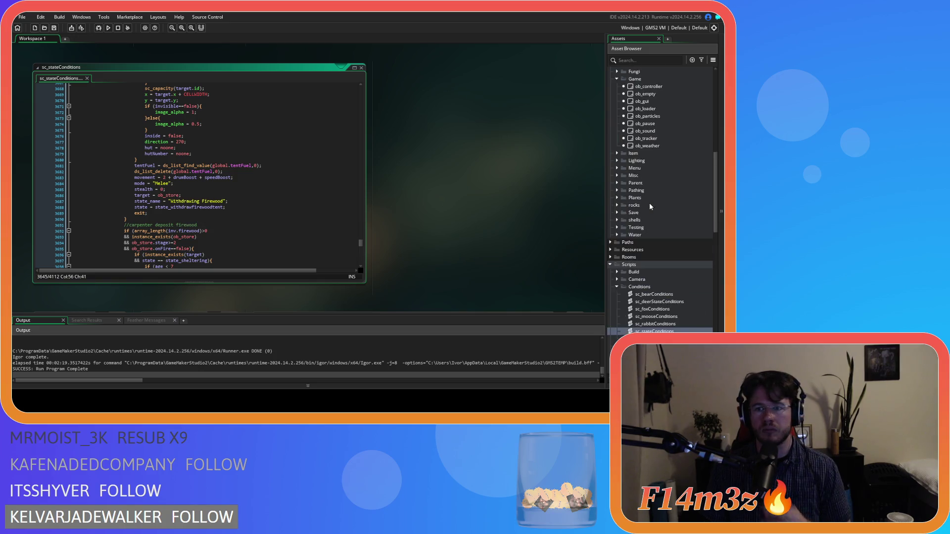
scroll(640, 184, "up", 3)
left_click(653, 101)
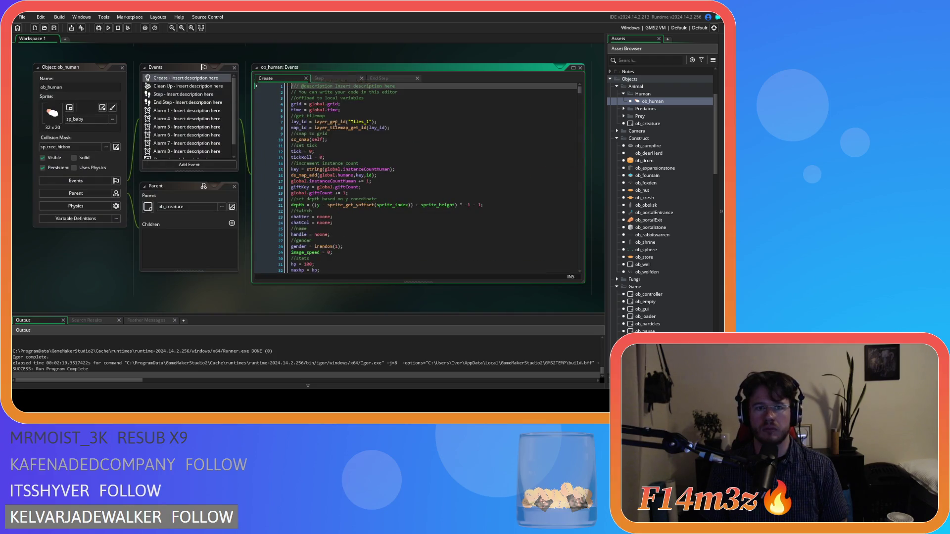
Step: Find state_withdrawfirewoodtent in ob_human's Create code and go to its instance_exists(target) exit condition
type("state_firewoo")
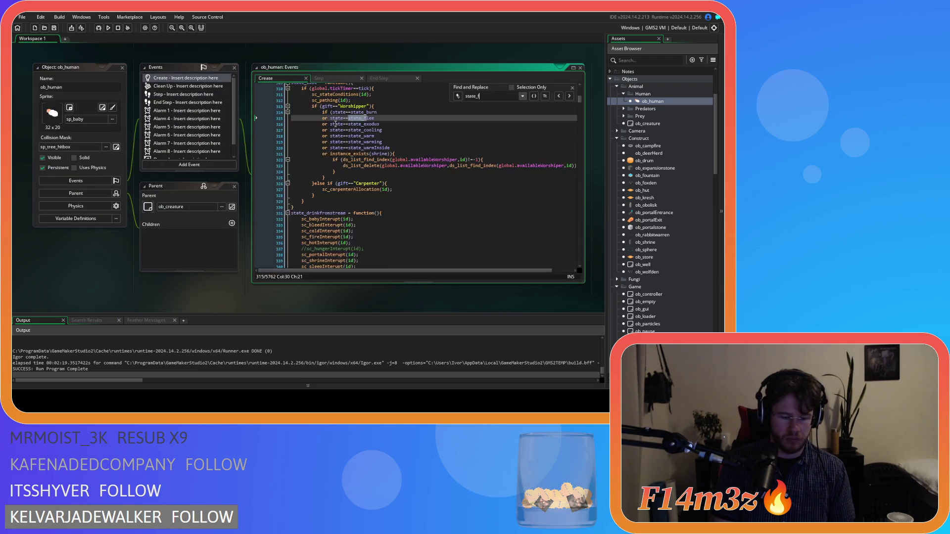
type("dtent")
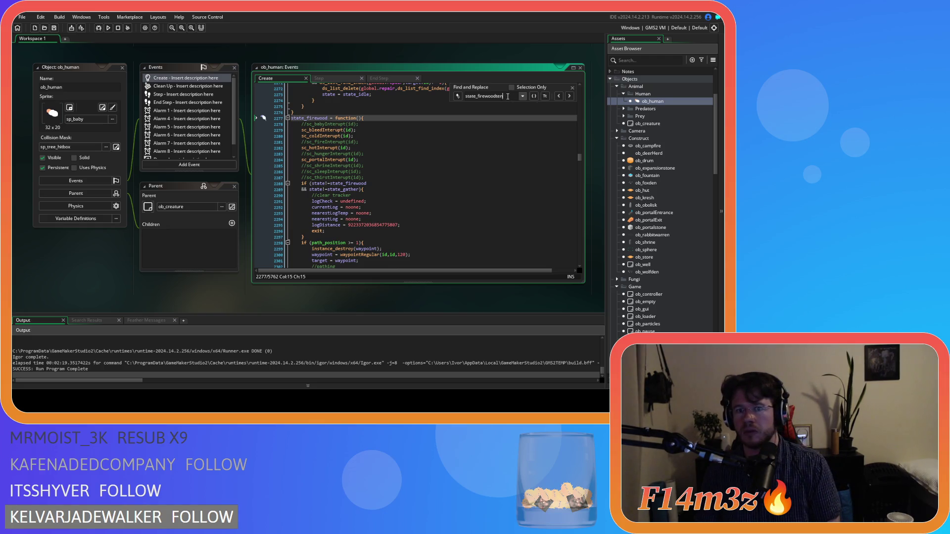
key("BackSpace")
key("BackSpace")
key("BackSpace")
type("t")
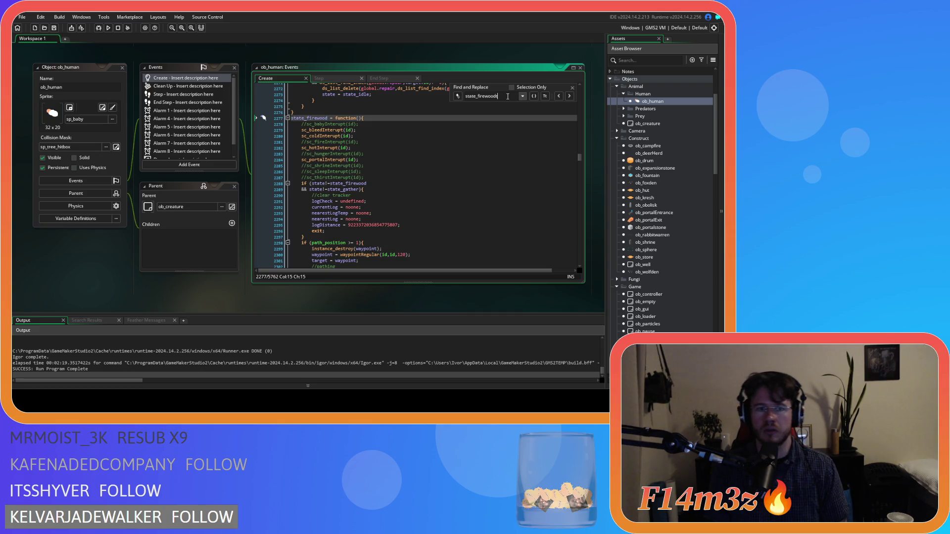
left_click(569, 96)
left_click(569, 96)
left_click(569, 96)
left_click(569, 96)
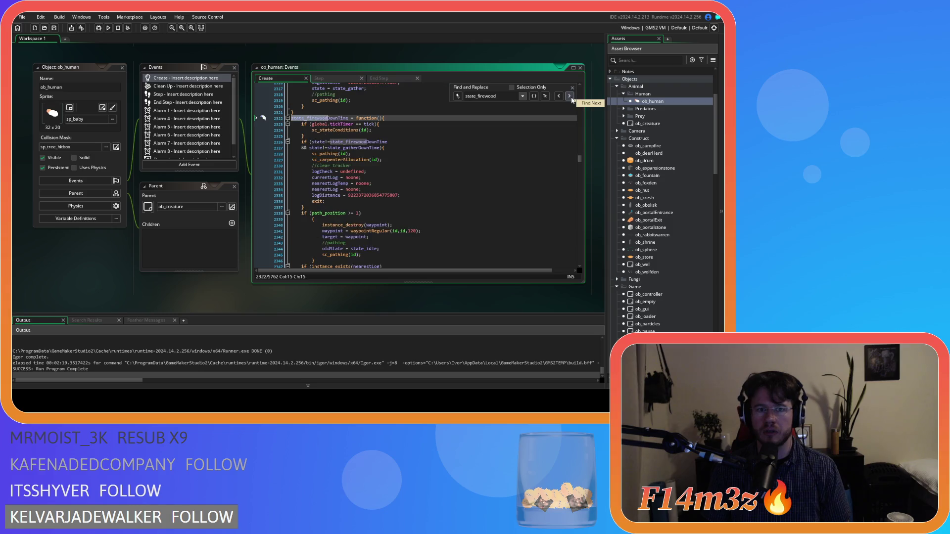
left_click(569, 96)
left_click(569, 96)
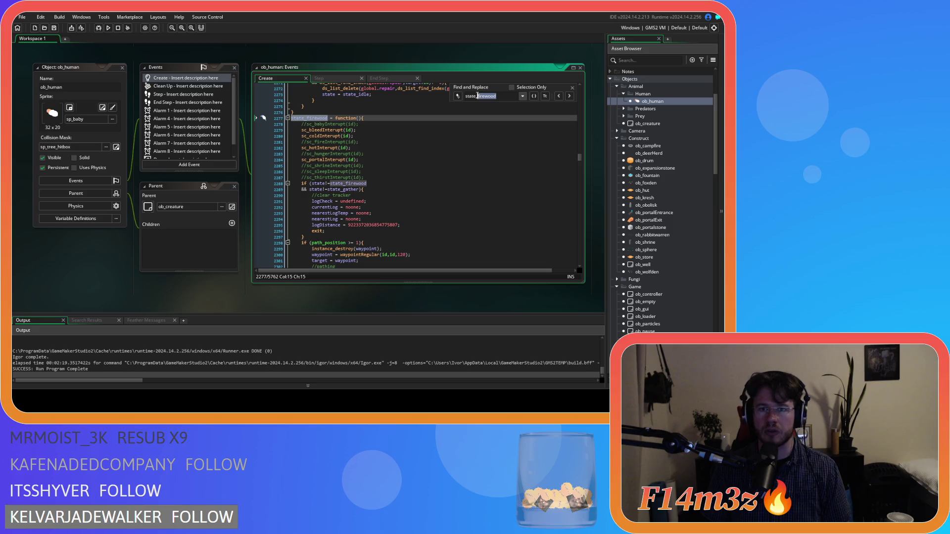
type("withdraw")
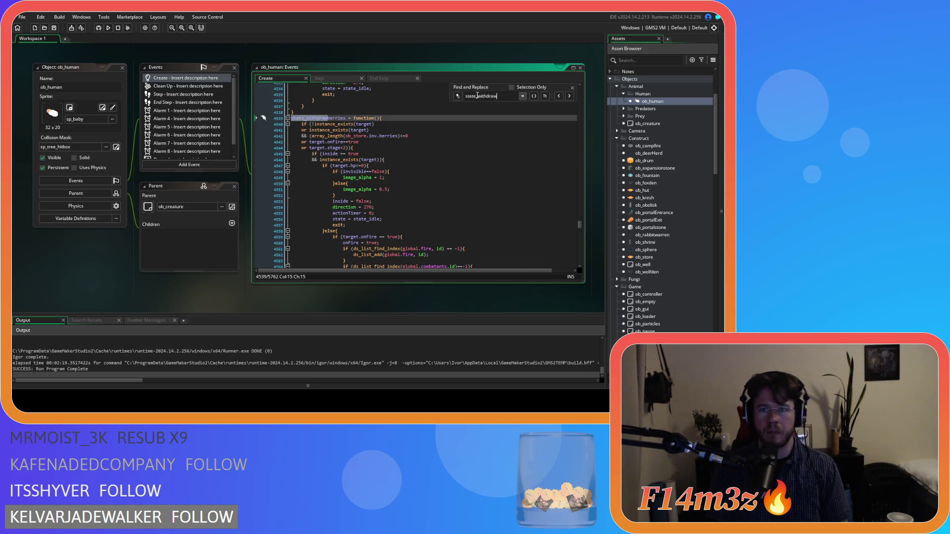
type("firewoodte")
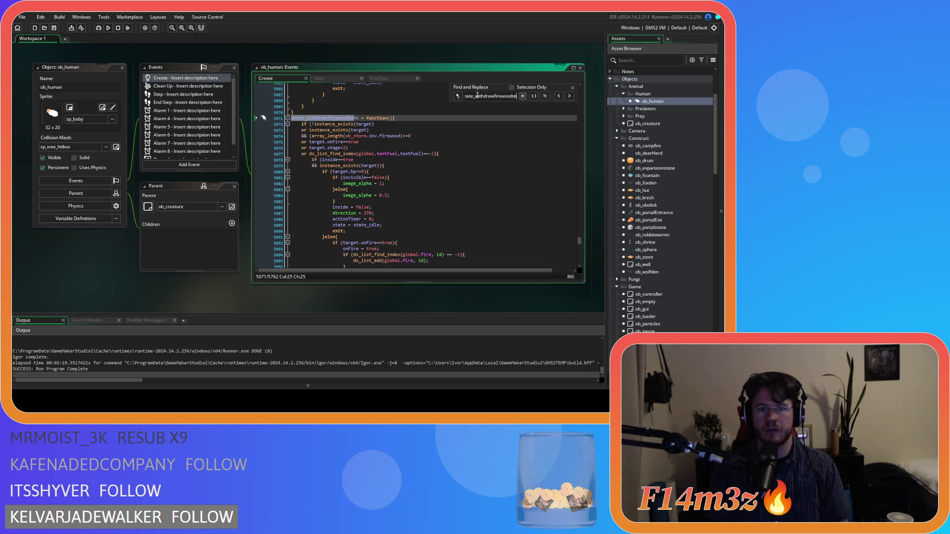
key("Escape")
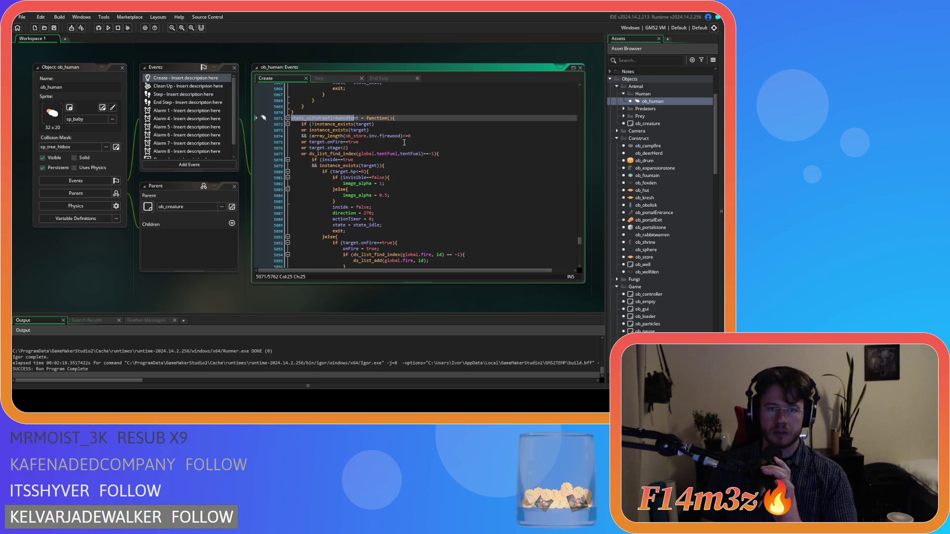
left_click(388, 124)
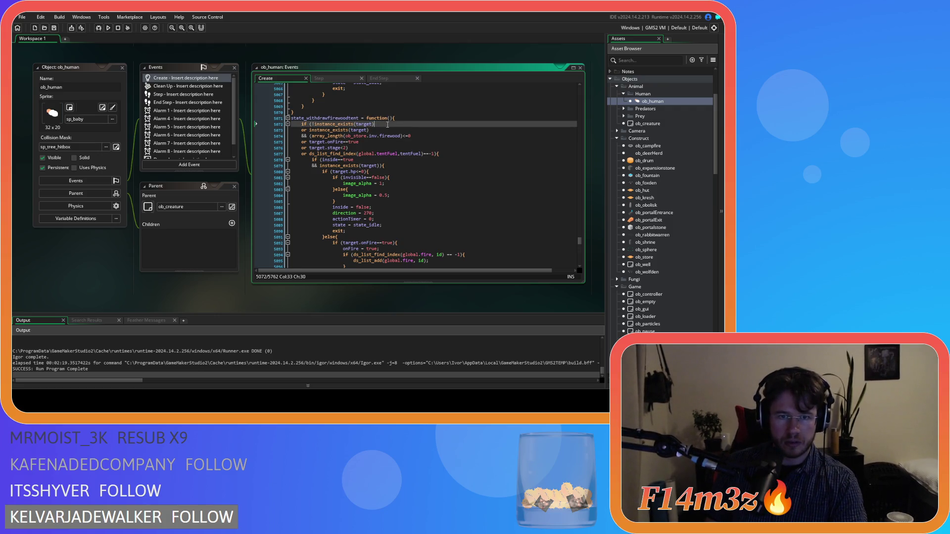
Step: Add 'or instance_exists(tentFuel)' after target.stage==2 and change the next line's 'or' to '&&'
key("Down")
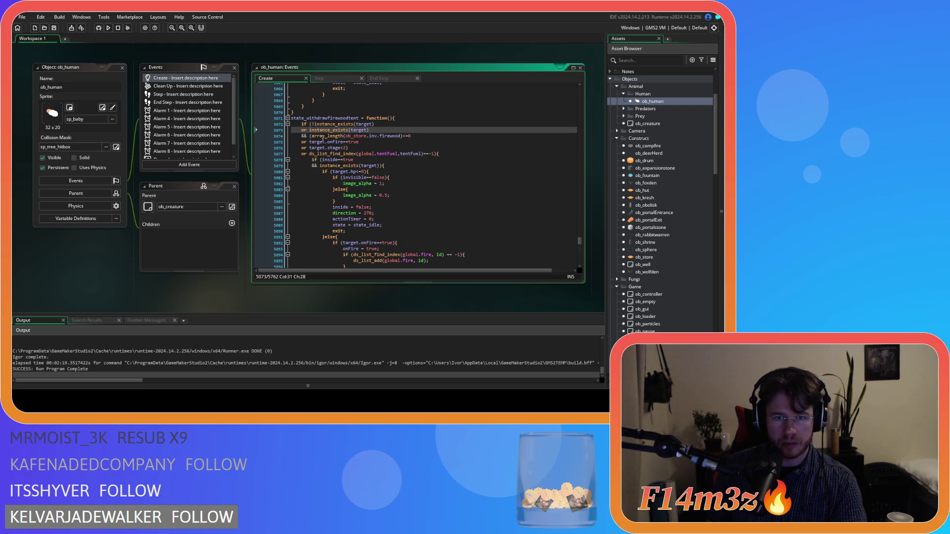
left_click(318, 136)
key("Left")
key("Left")
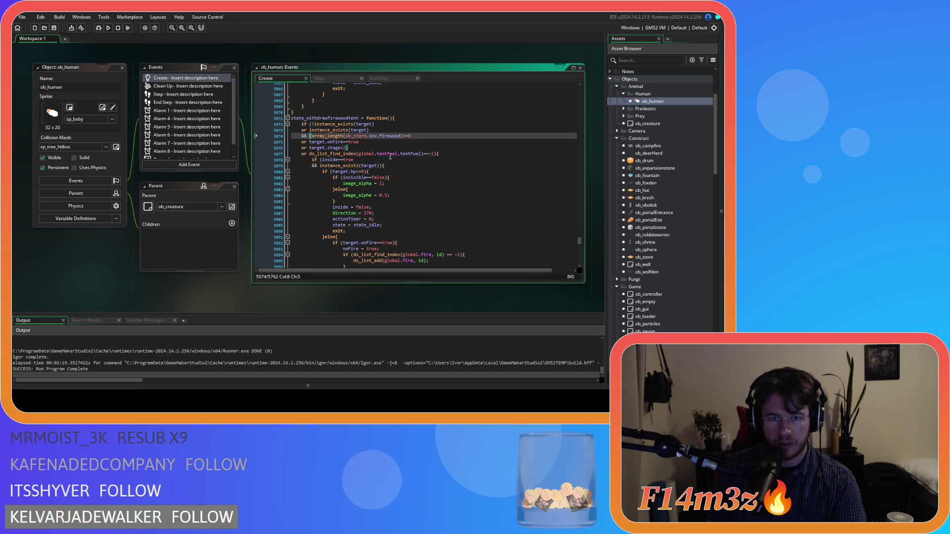
left_click(375, 150)
key("Return")
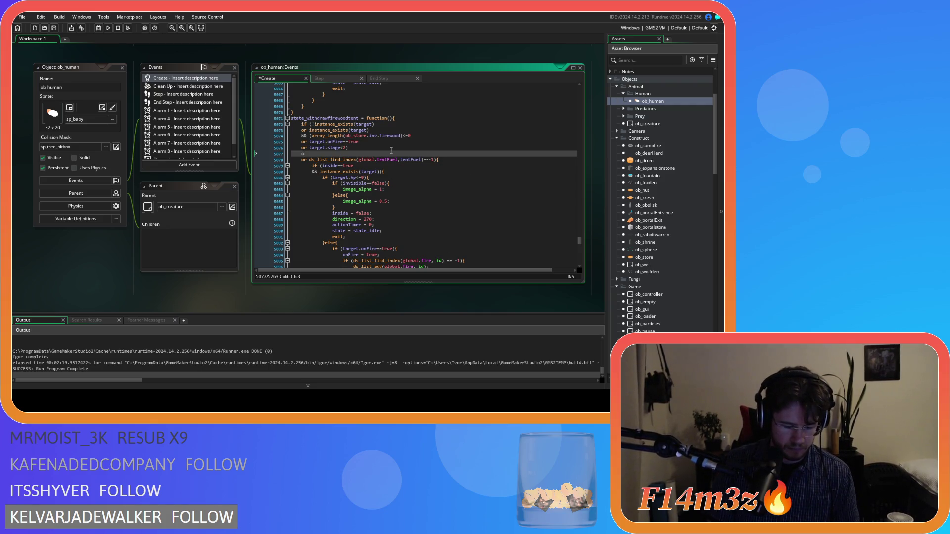
type("re instance")
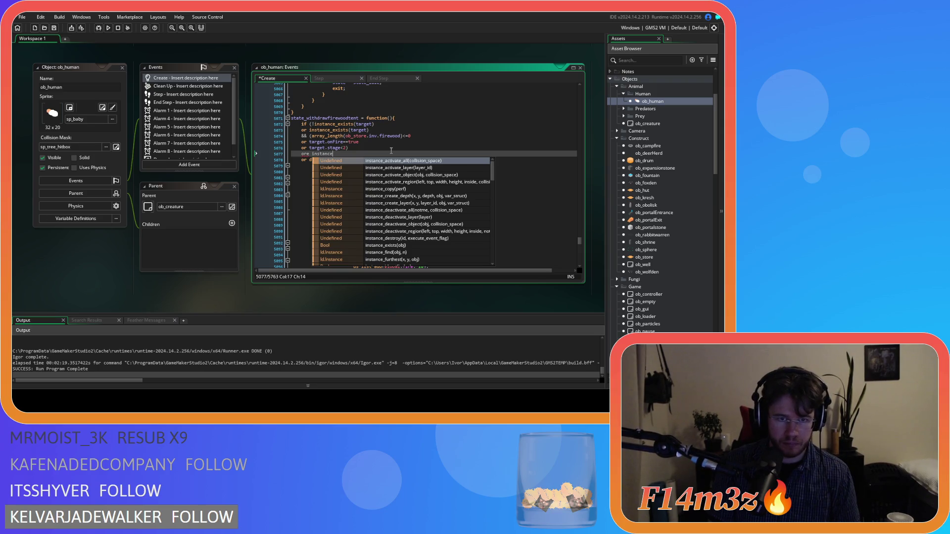
key("BackSpace")
key("BackSpace")
key("BackSpace")
type("instance_ex")
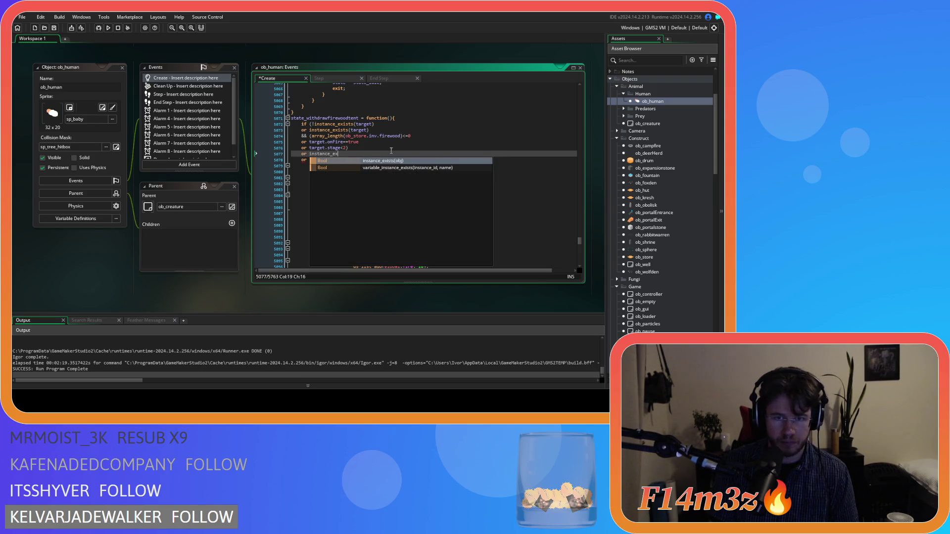
key("Return")
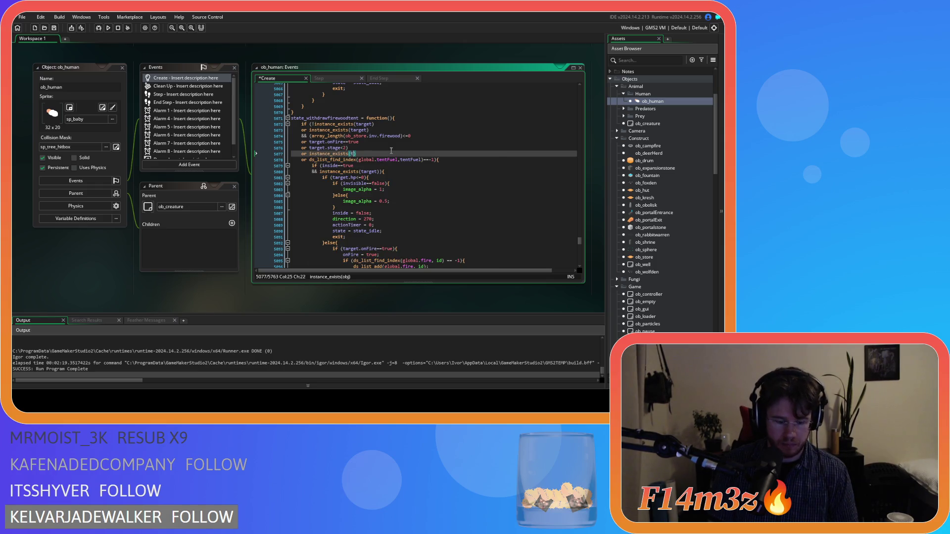
type("entFuel")
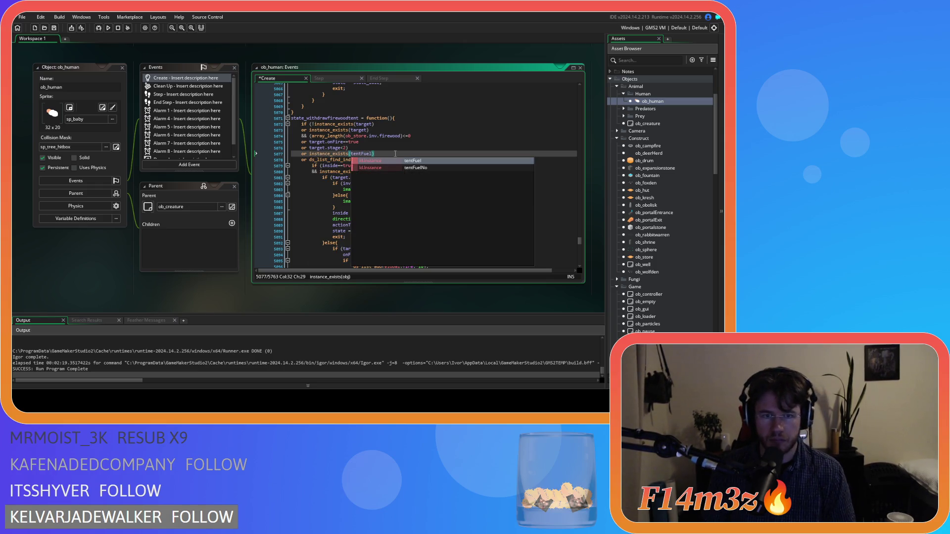
left_click(305, 162)
type("&&")
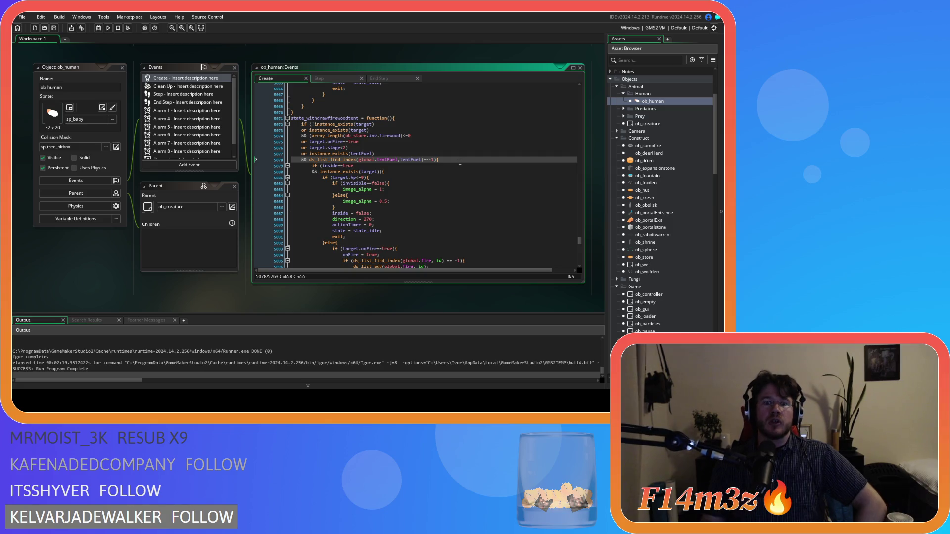
Step: Review the edited exit condition, highlighting the tent-fuel list lookup on line 5078, then open sc_stateConditions
scroll(483, 118, "down", 3)
scroll(483, 117, "down", 7)
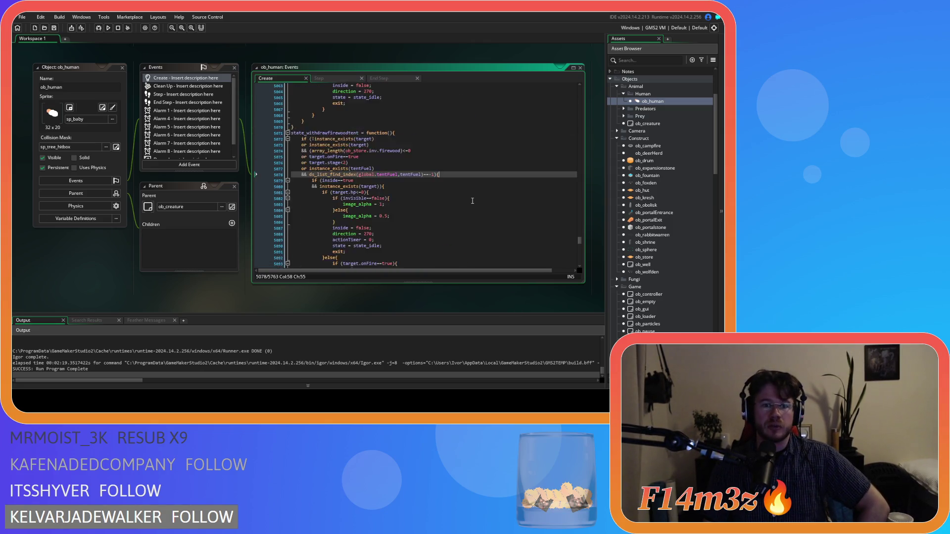
scroll(472, 201, "up", 8)
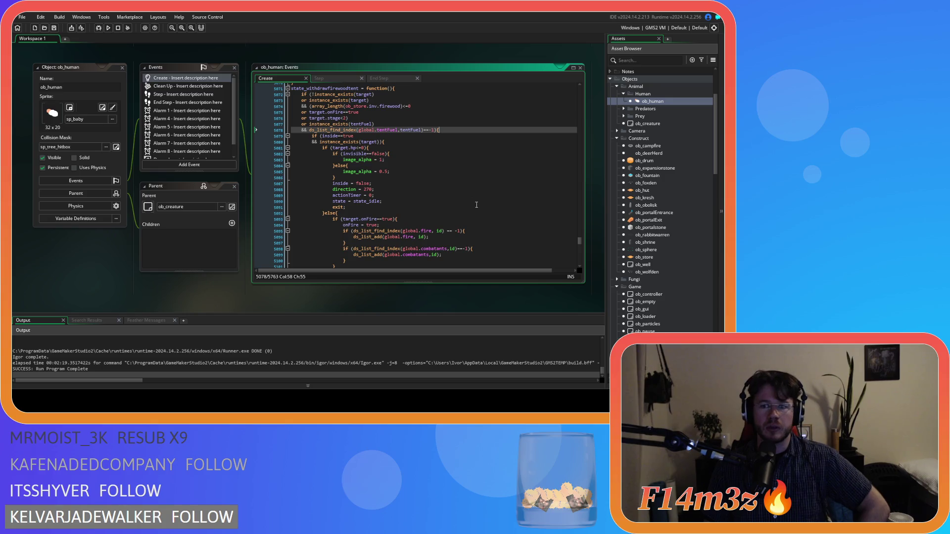
scroll(465, 209, "down", 1)
scroll(666, 251, "down", 4)
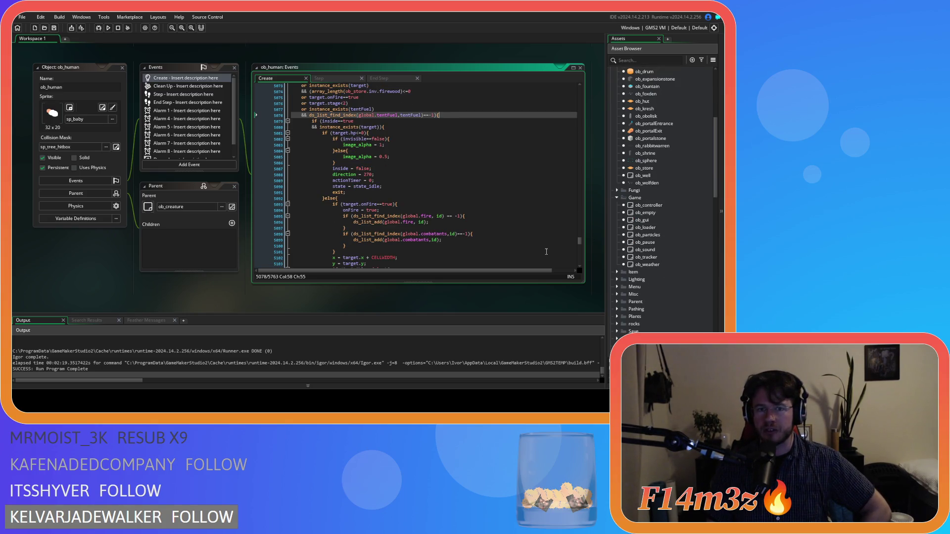
scroll(546, 251, "up", 2)
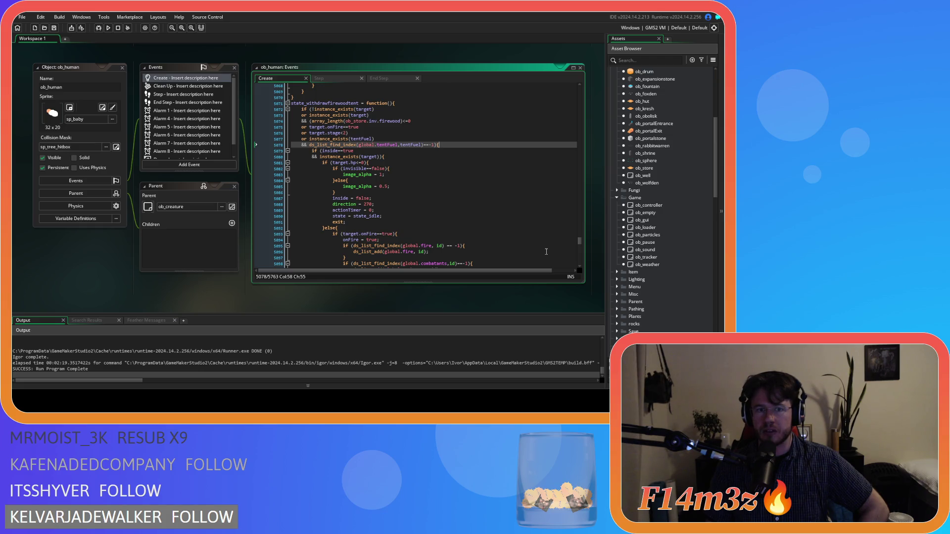
left_click_drag(352, 145, 432, 144)
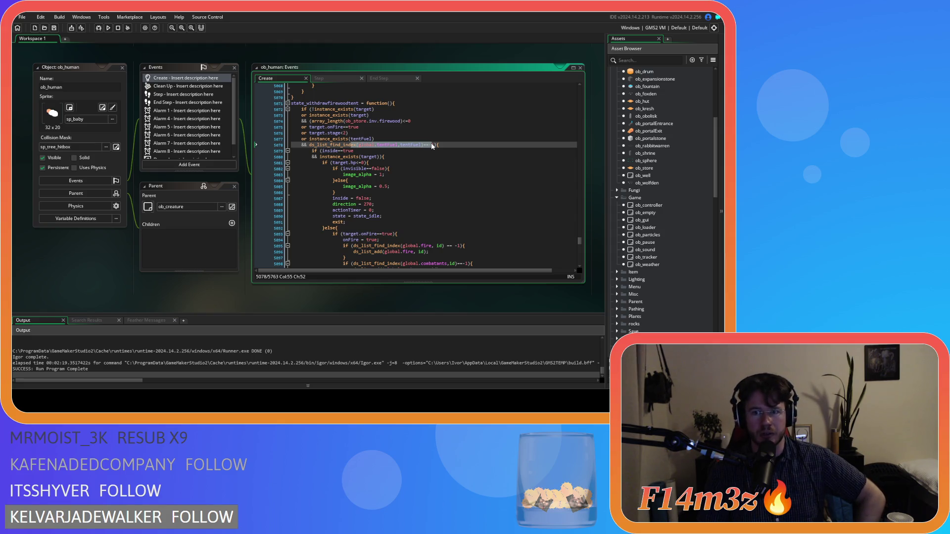
scroll(645, 197, "down", 8)
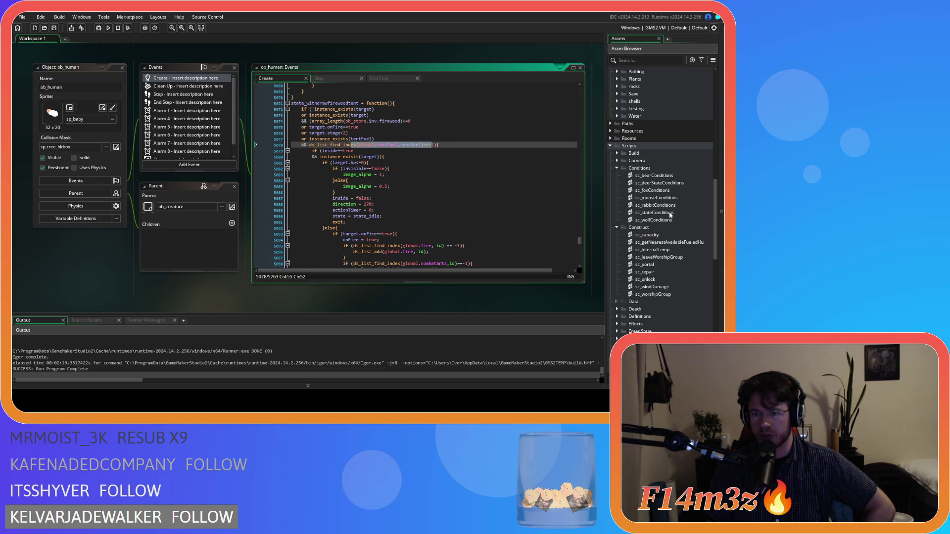
double_click(670, 213)
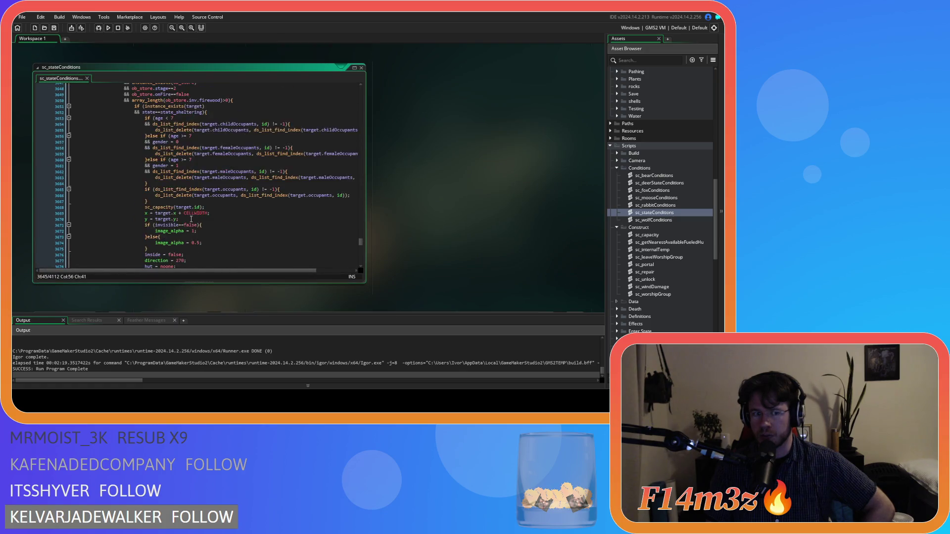
Step: Review the tentFuel checks around lines 3592–3593 in sc_stateConditions
left_click(244, 205)
scroll(245, 204, "up", 15)
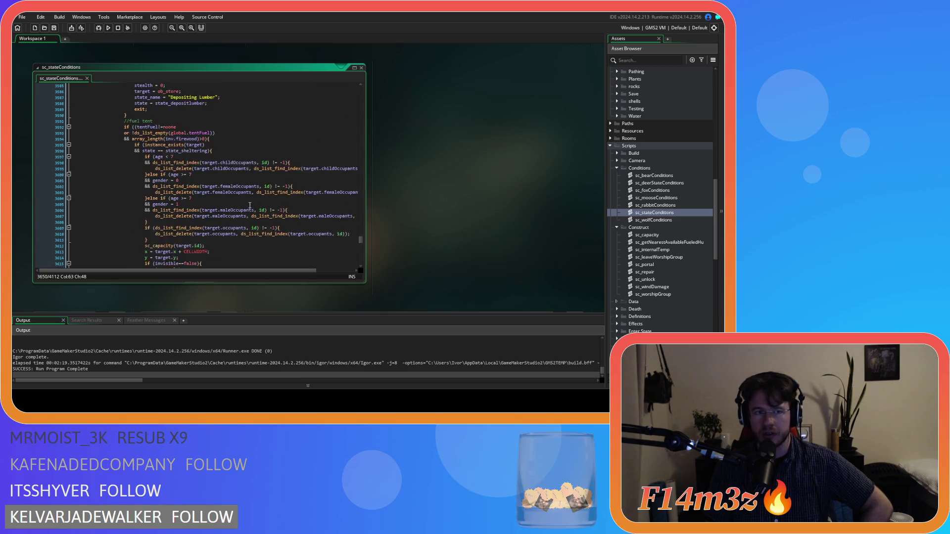
scroll(250, 205, "down", 20)
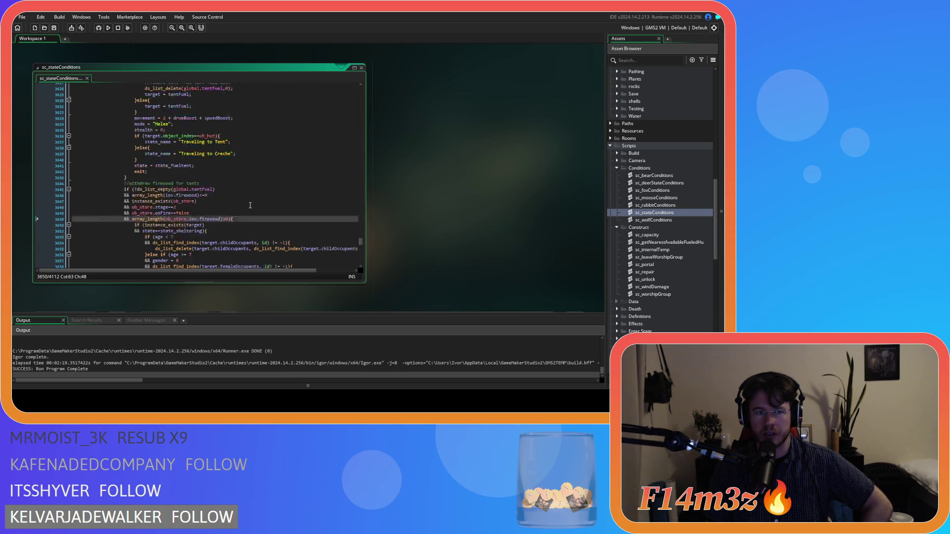
scroll(249, 205, "up", 20)
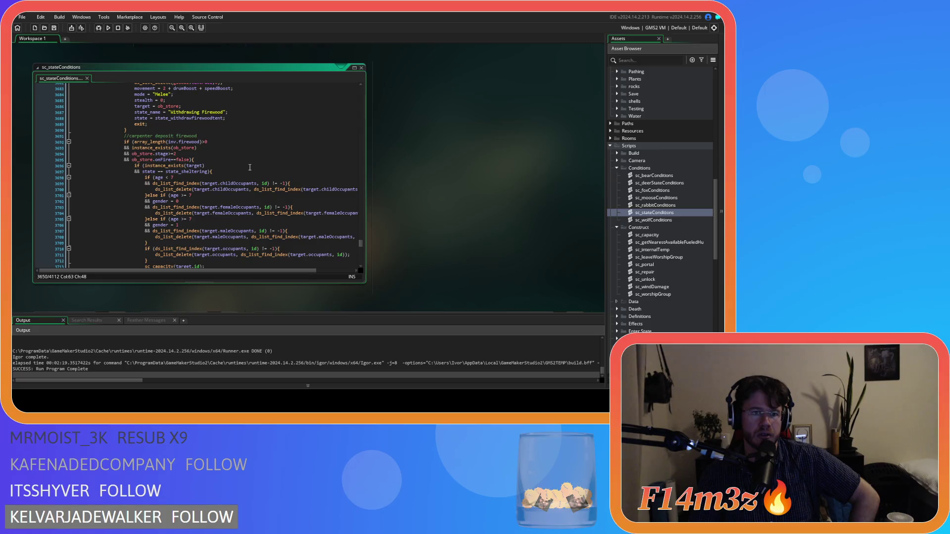
scroll(245, 172, "up", 10)
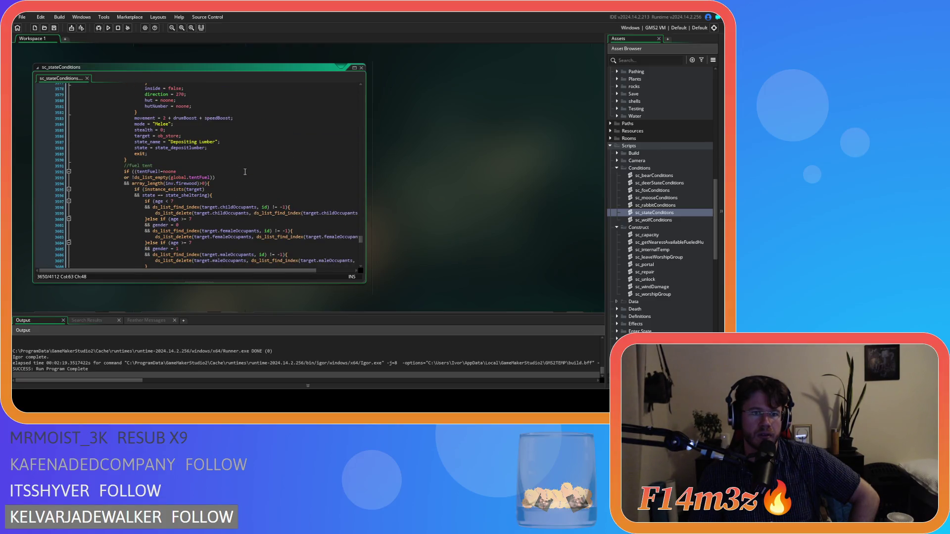
scroll(245, 172, "down", 2)
left_click(202, 142)
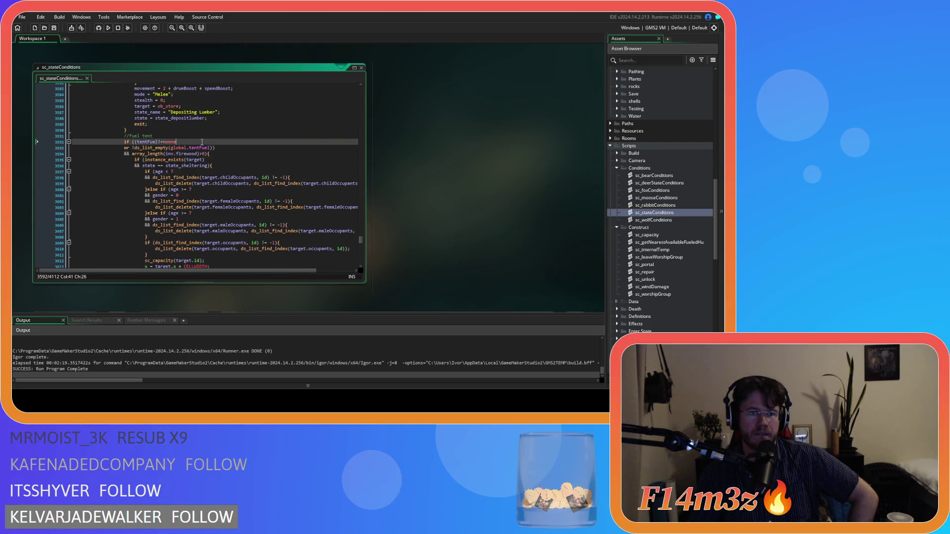
left_click(237, 148)
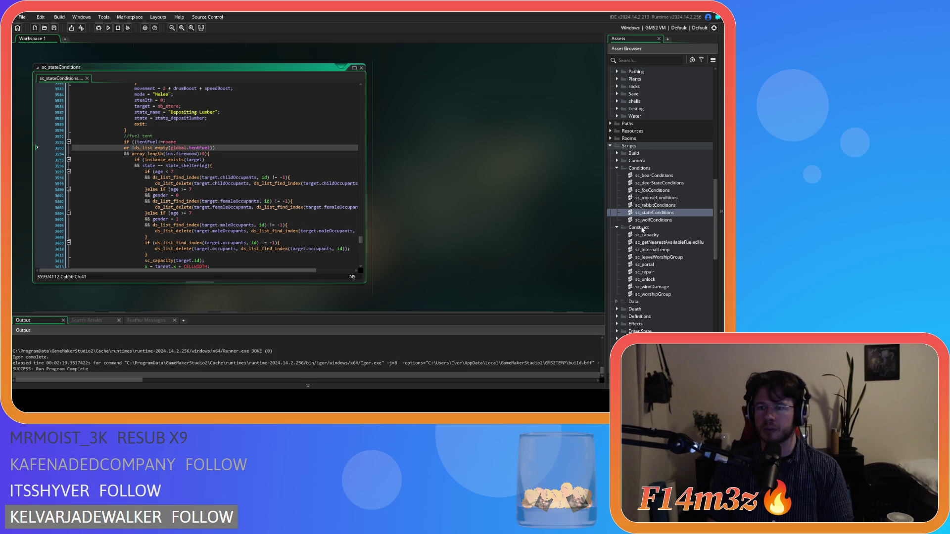
scroll(654, 262, "down", 1)
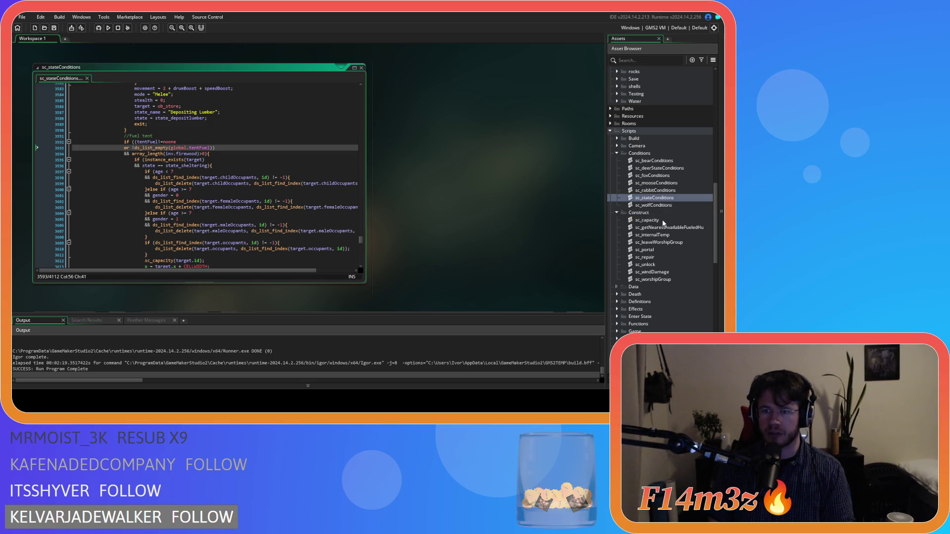
scroll(661, 233, "down", 5)
scroll(652, 250, "up", 3)
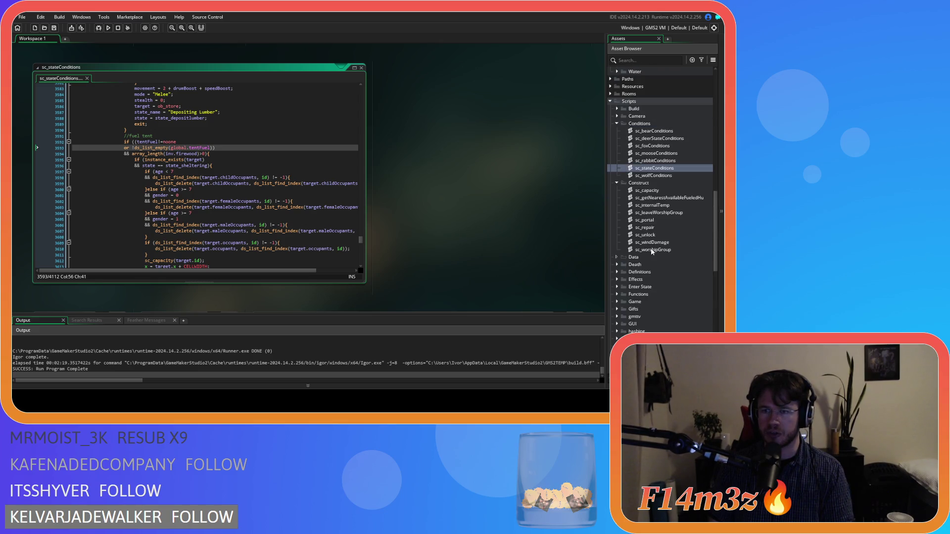
scroll(656, 223, "up", 1)
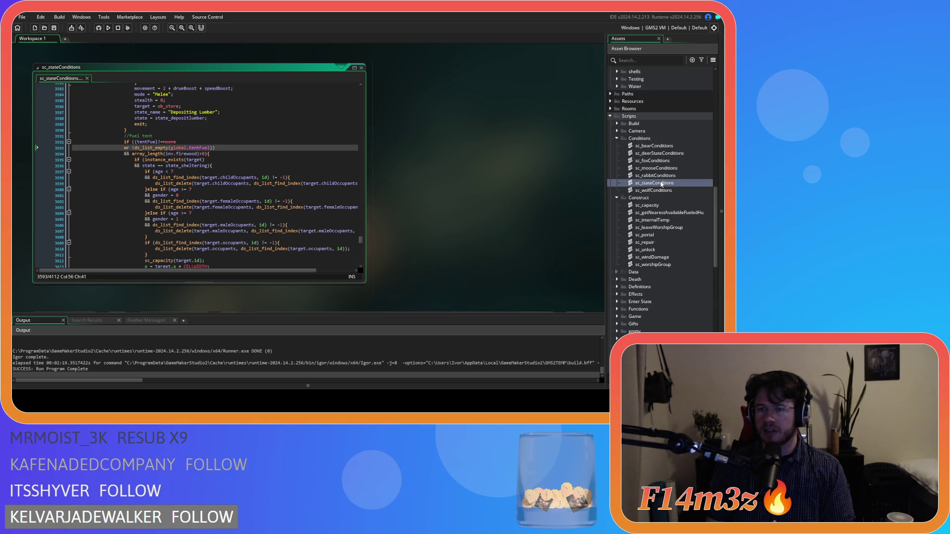
scroll(661, 184, "up", 10)
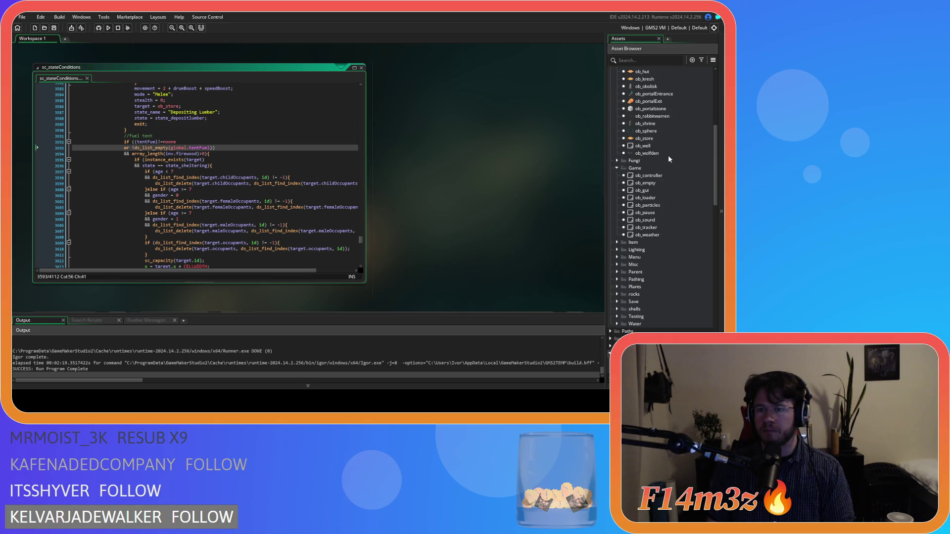
scroll(662, 203, "down", 15)
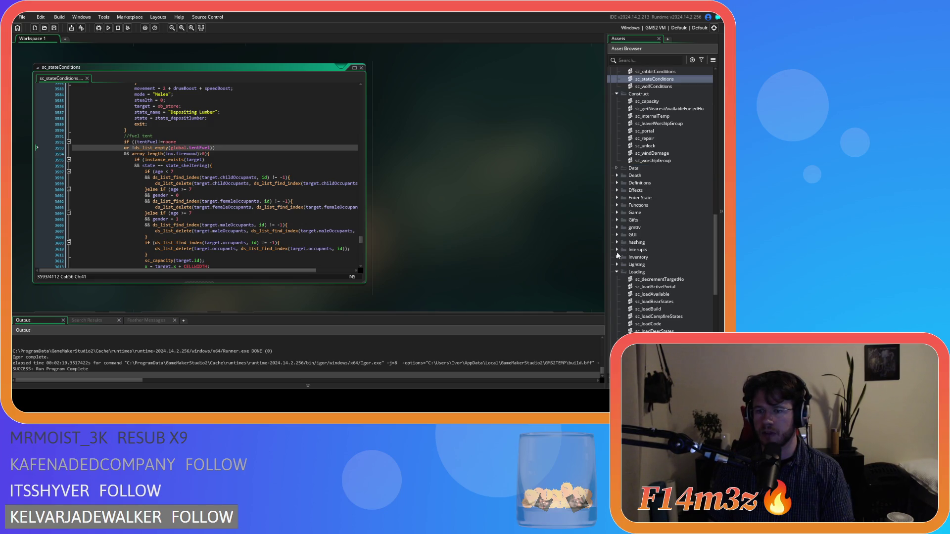
Step: Open sc_bleedInterupt from the Interupts folder and copy its tent-fuel lines 80–85
left_click(618, 250)
double_click(652, 264)
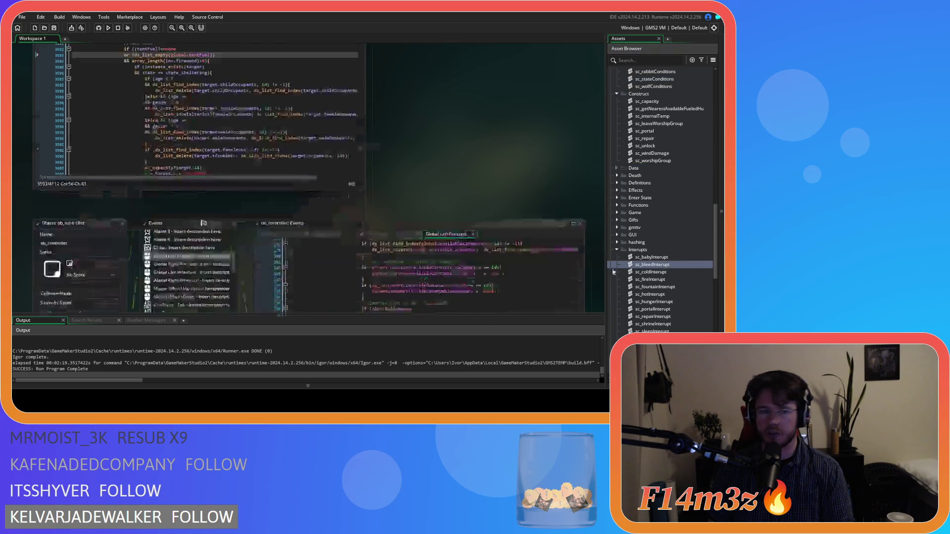
scroll(171, 187, "down", 5)
scroll(170, 188, "down", 3)
left_click_drag(114, 184, 111, 155)
right_click(119, 168)
left_click(140, 181)
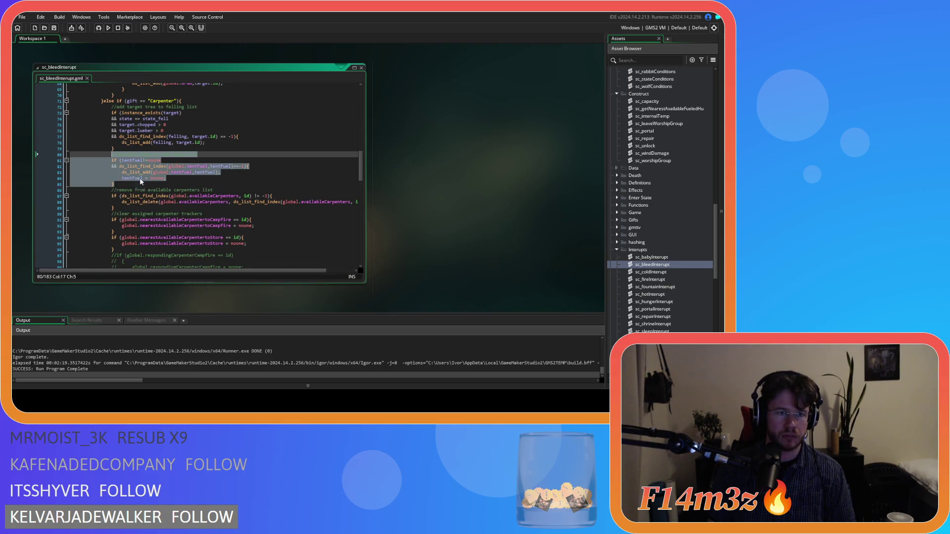
scroll(670, 188, "up", 15)
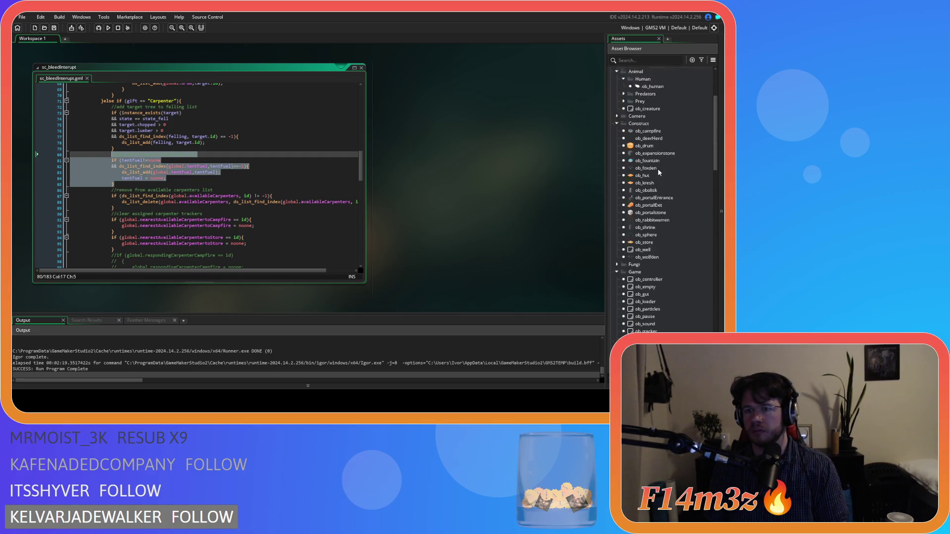
double_click(653, 163)
Step: Show ob_human's Create code with the caret at the end of line 5080
left_click(335, 145)
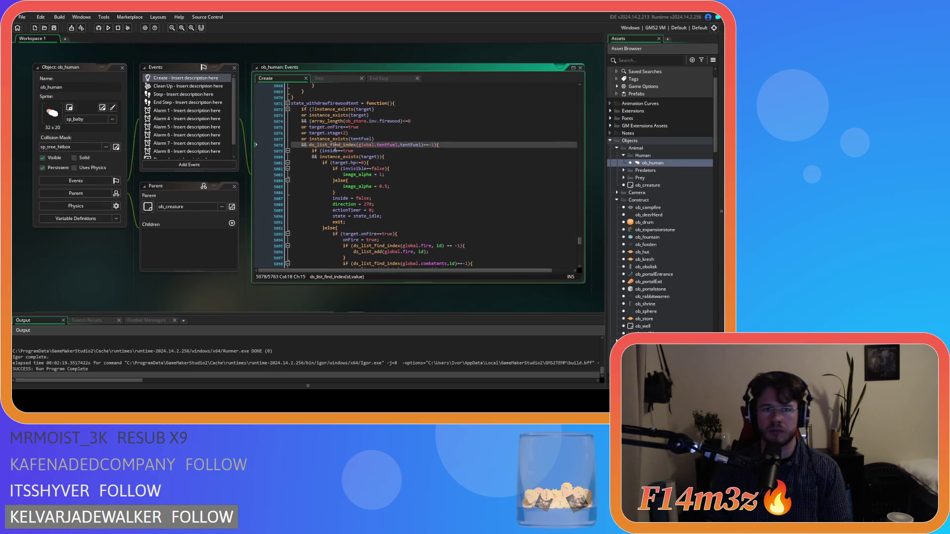
scroll(430, 174, "down", 3)
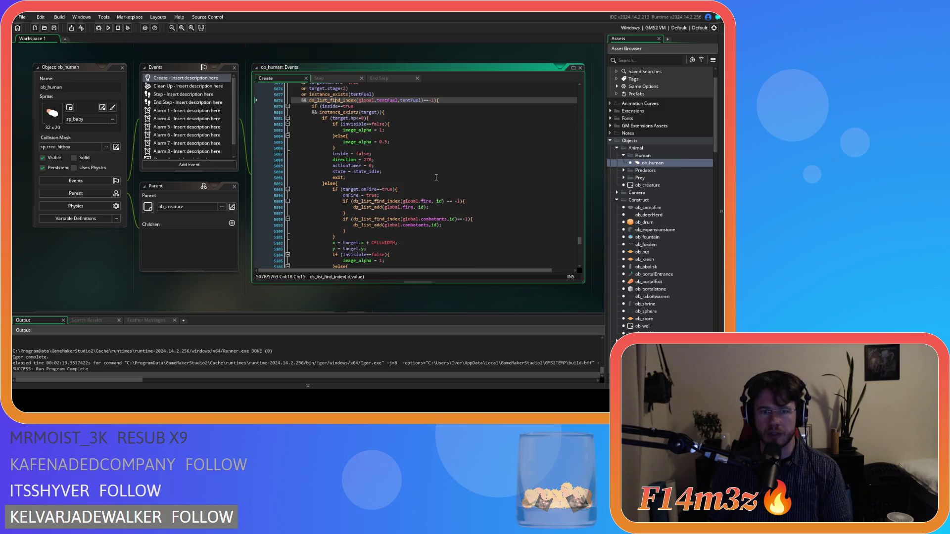
left_click(409, 112)
scroll(417, 151, "up", 3)
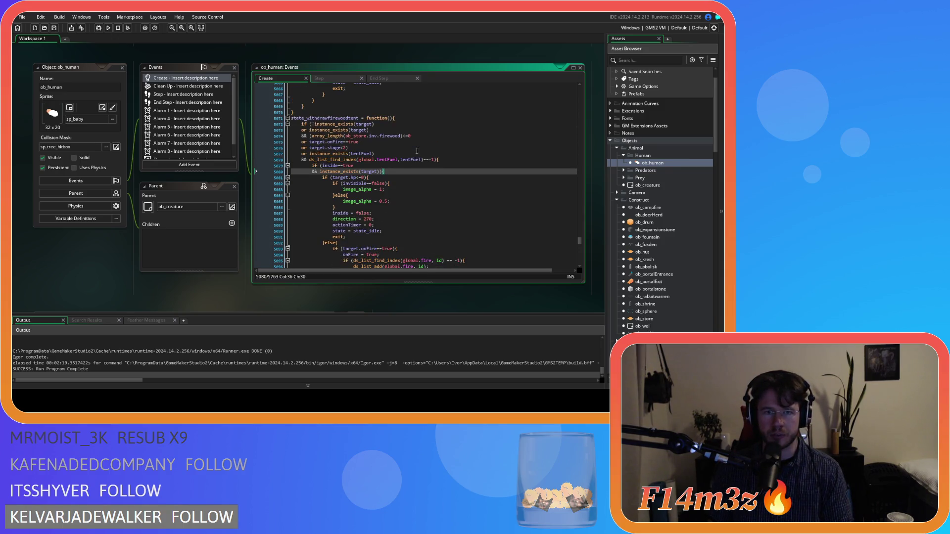
scroll(429, 176, "down", 3)
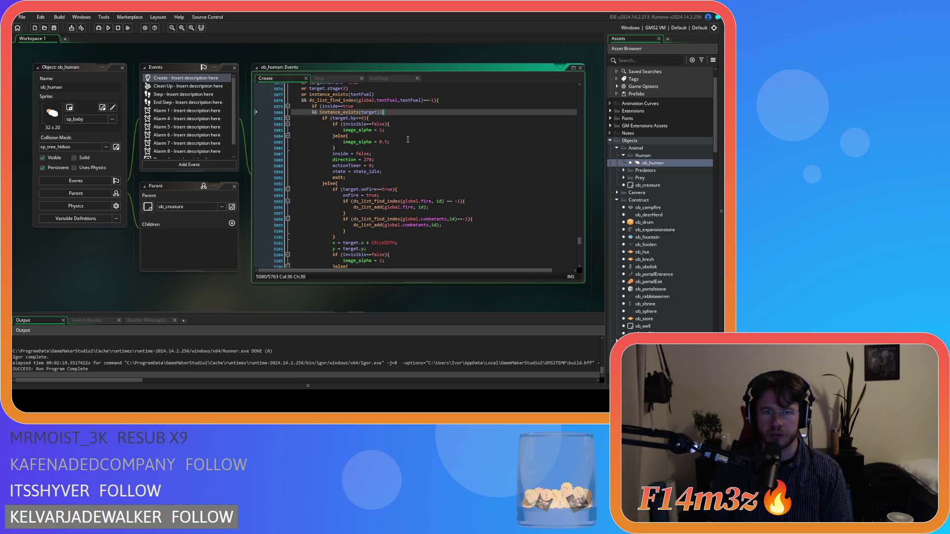
scroll(399, 114, "down", 2)
scroll(399, 115, "up", 3)
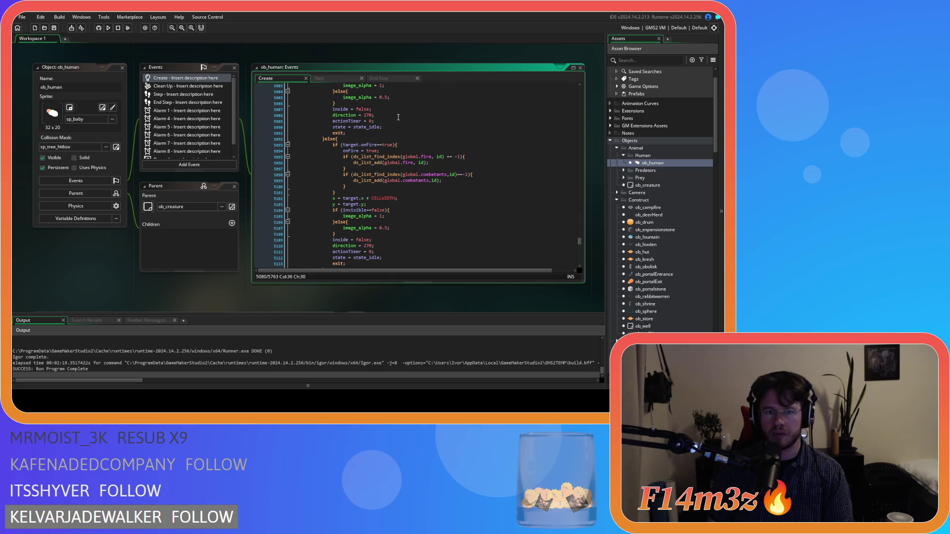
scroll(398, 118, "down", 2)
scroll(399, 124, "up", 2)
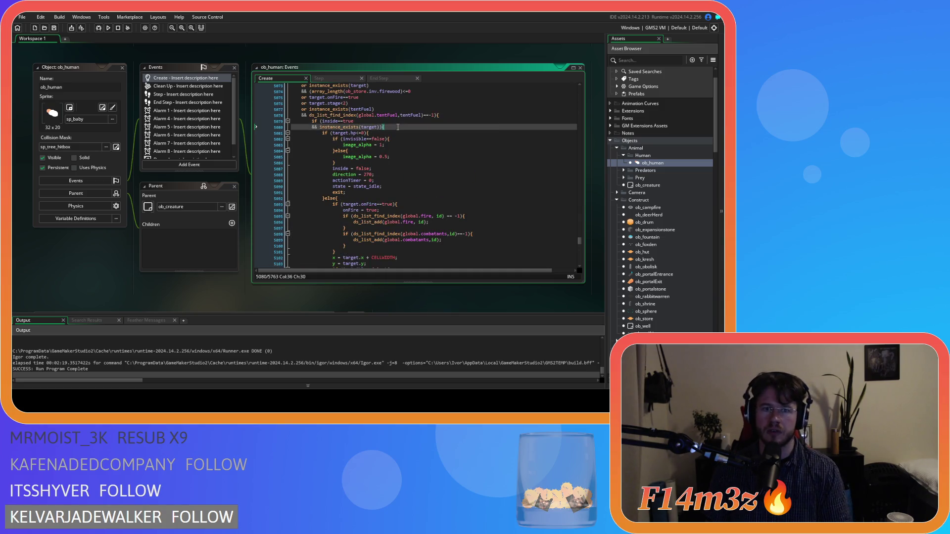
Step: Paste the tent-fuel block after line 5080, dedent it one level, save, and run with F5
key("ctrl+v")
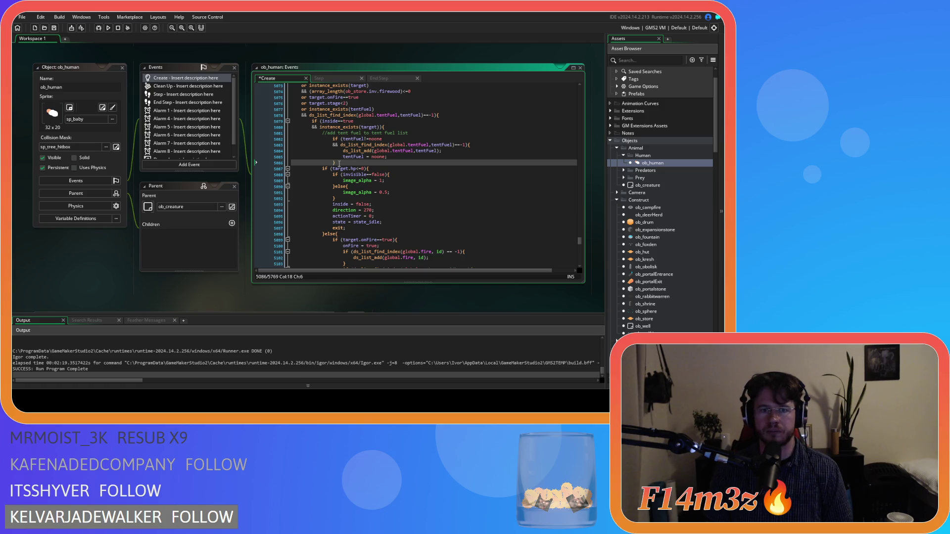
left_click_drag(340, 163, 430, 139)
key("shift+Tab")
key("ctrl+s")
left_click(433, 137)
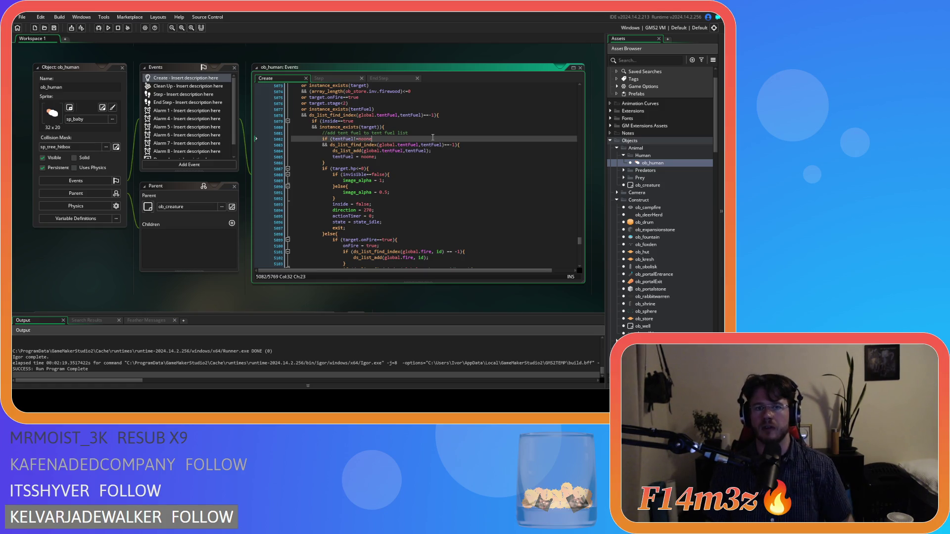
scroll(421, 172, "up", 3)
left_click(422, 178)
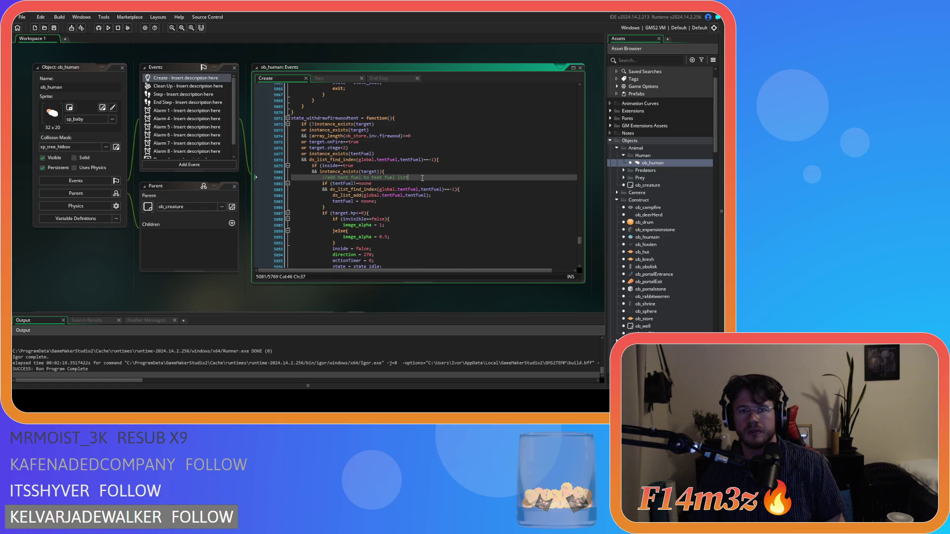
key("F5")
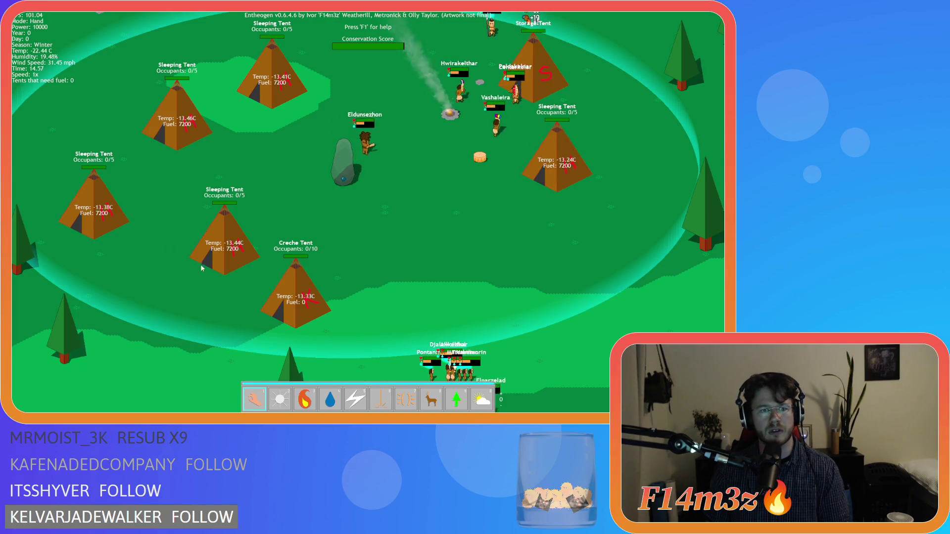
Step: Pan the camera across the camp to survey the tents and their fuel levels
key("w")
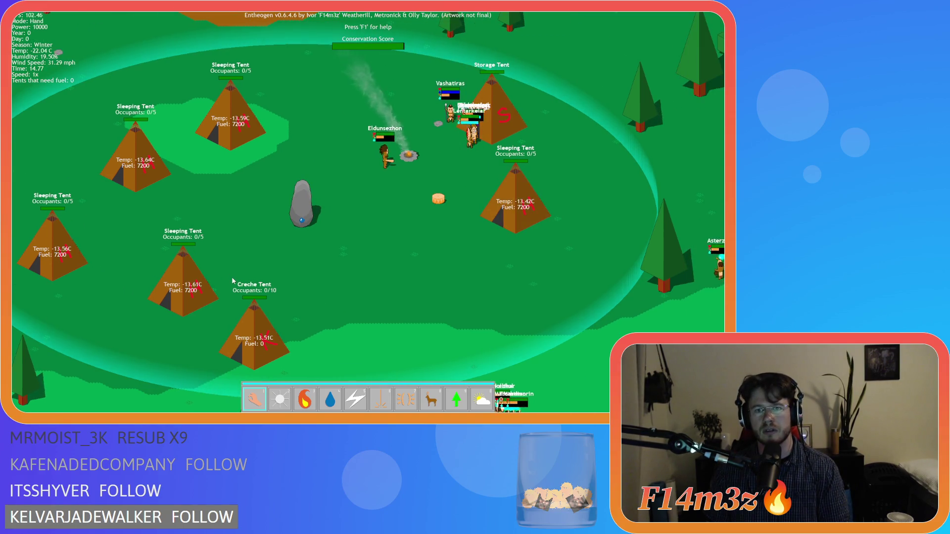
key("s")
key("a")
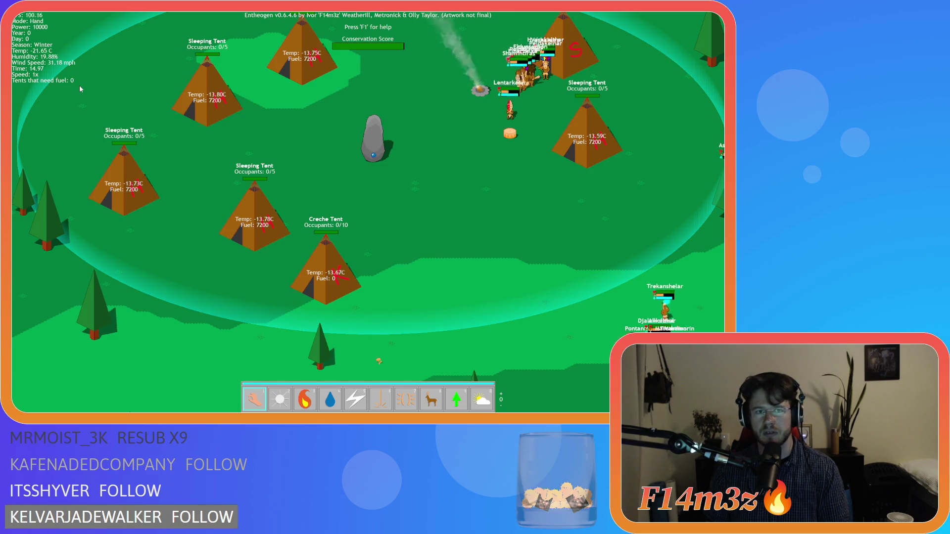
Step: Pan back across the camp, then open and close the storage and tribe inventory
key("w")
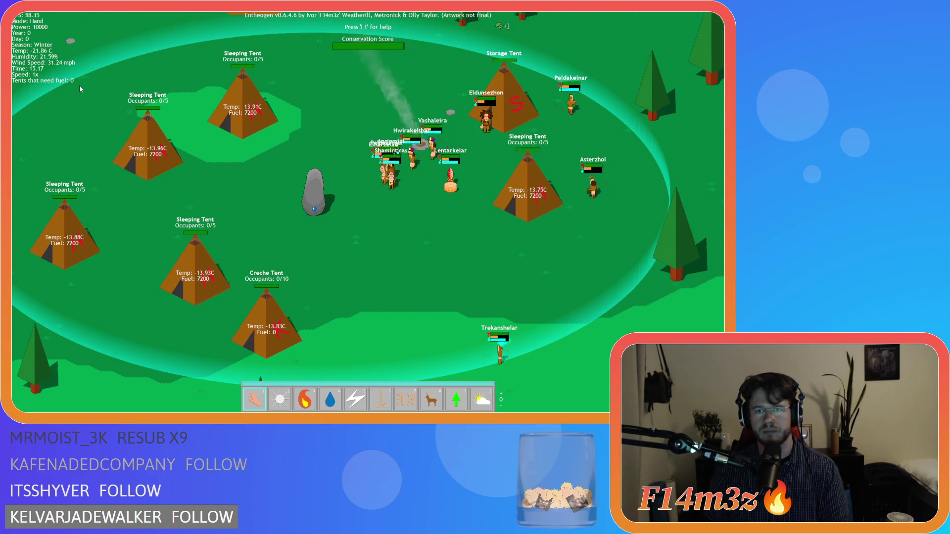
key("i")
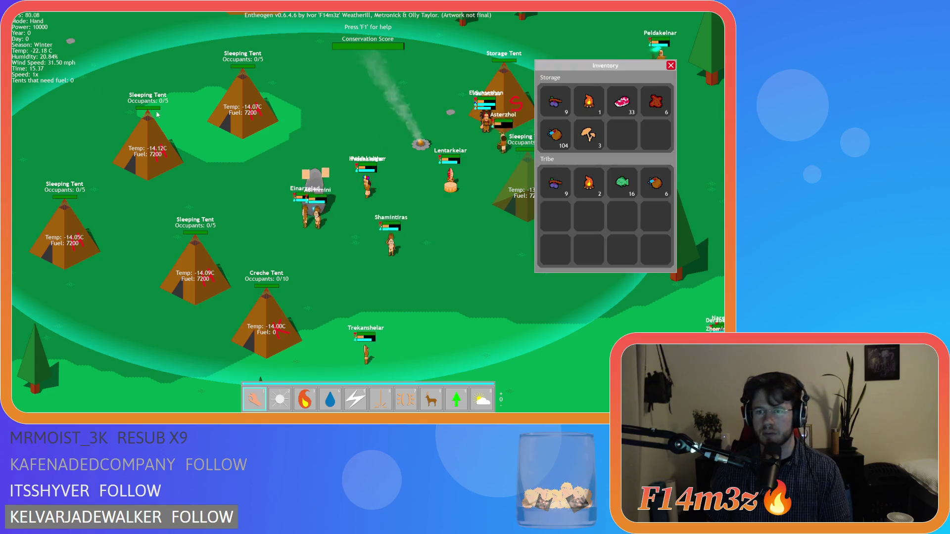
key("i")
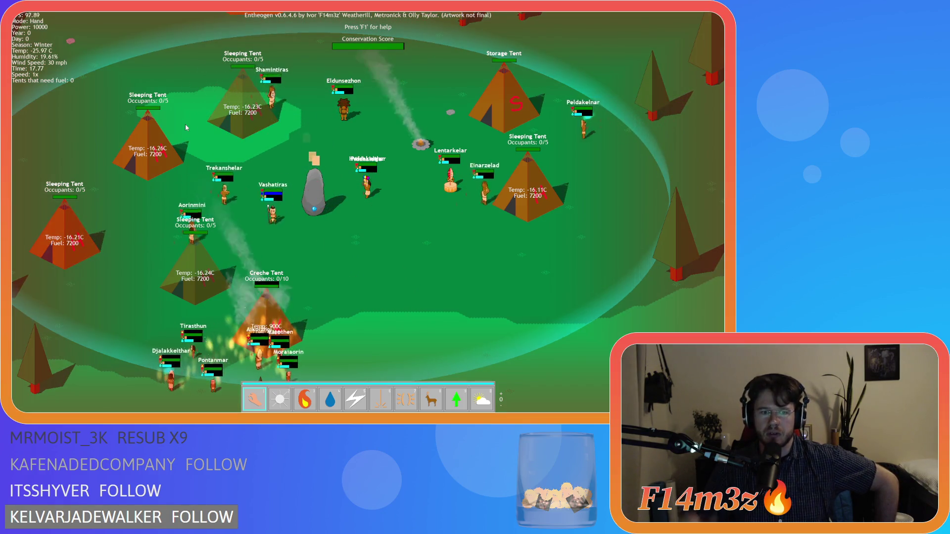
key("4")
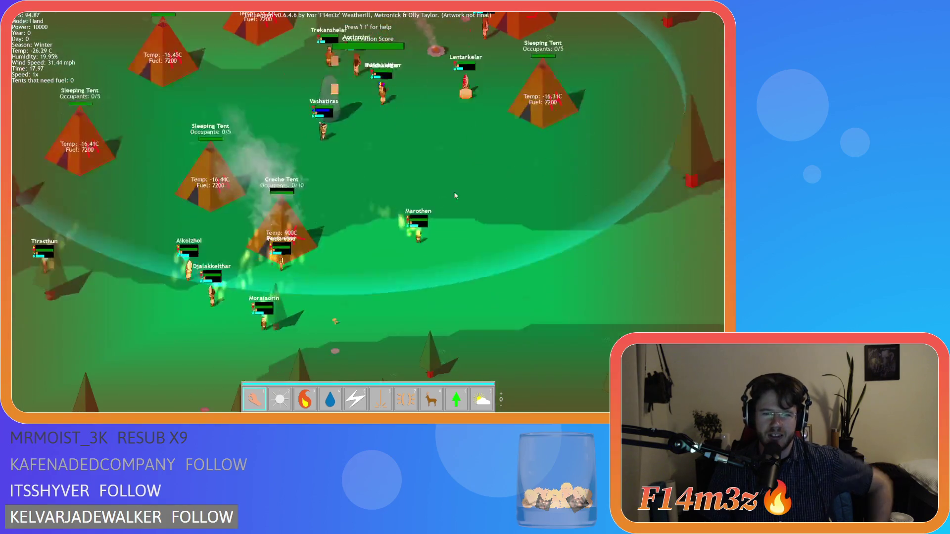
left_click(246, 239)
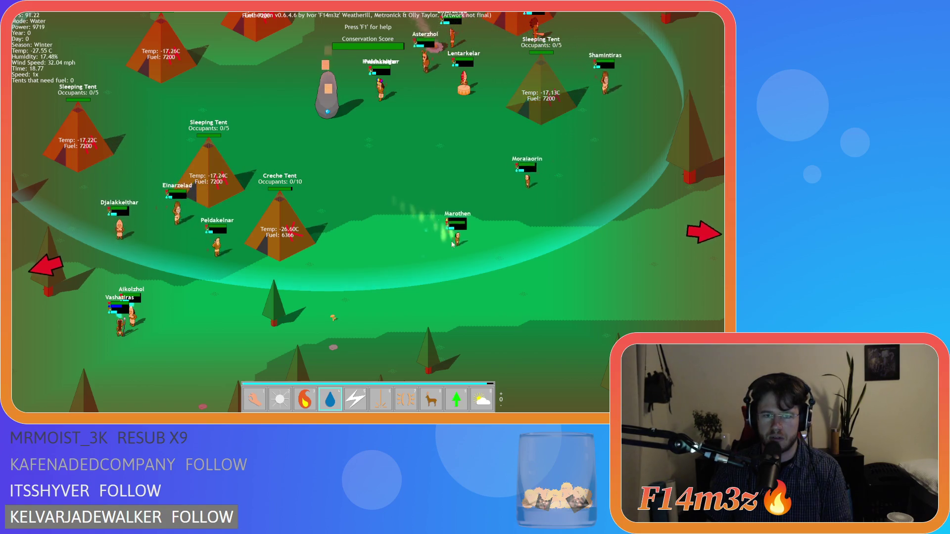
scroll(425, 228, "up", 3)
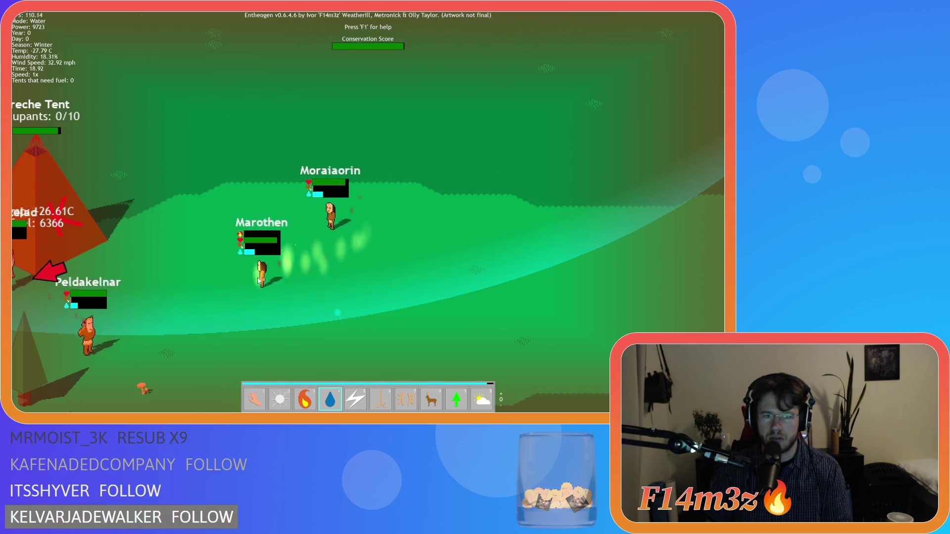
scroll(189, 328, "down", 5)
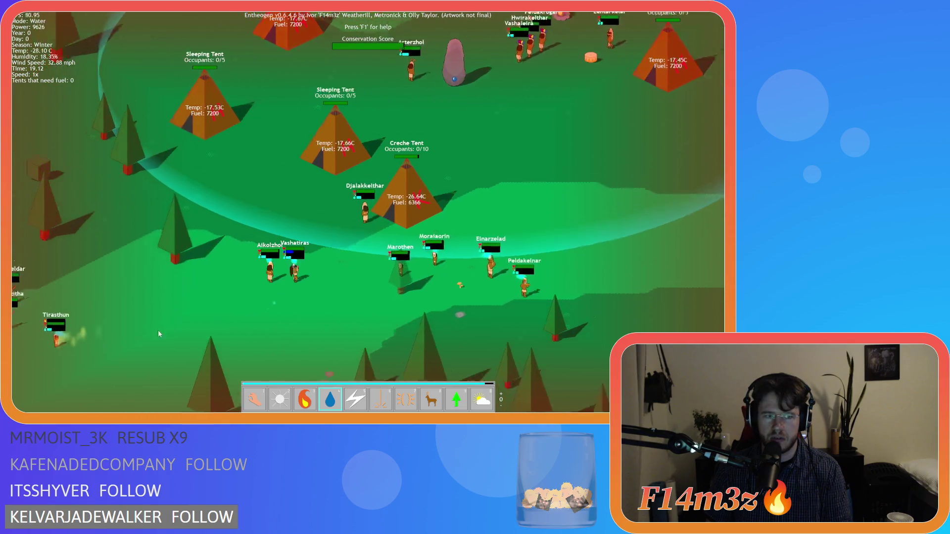
scroll(163, 319, "up", 4)
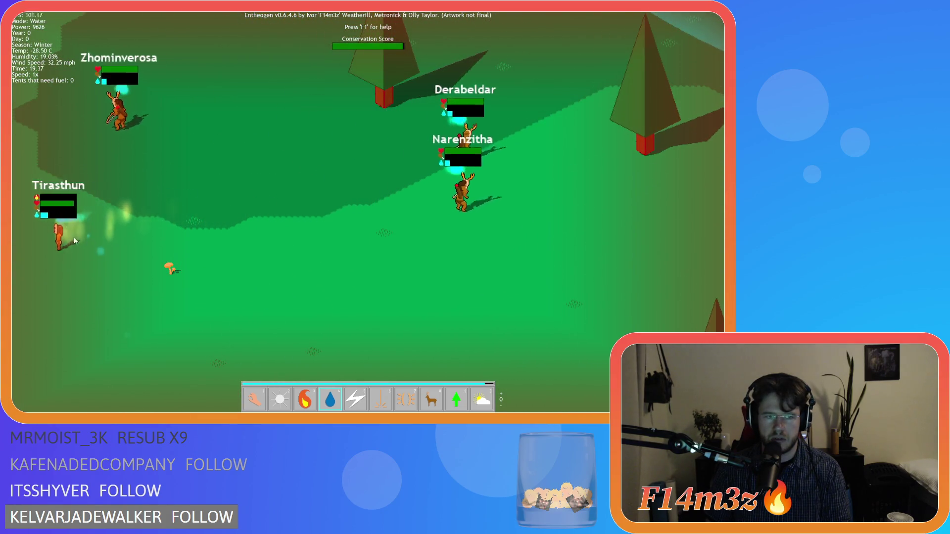
key("Left")
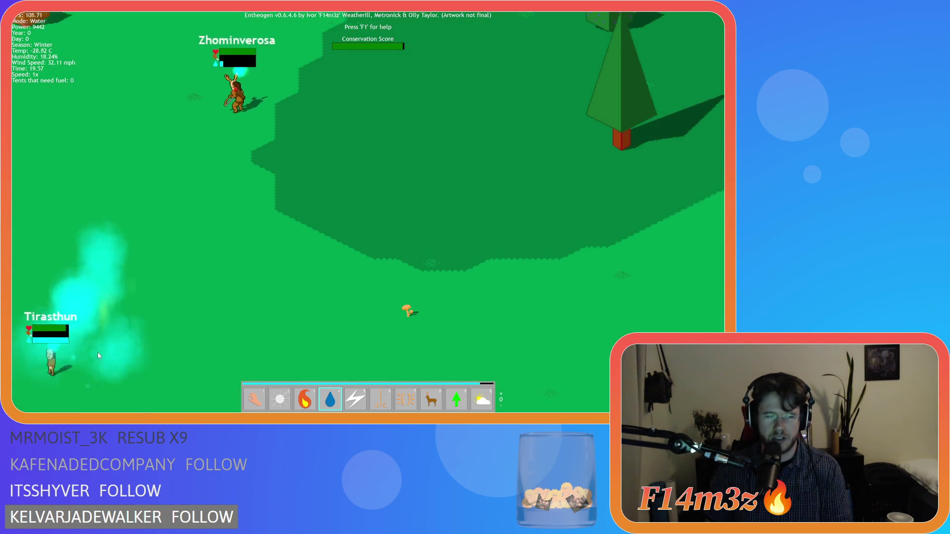
scroll(83, 352, "down", 10)
scroll(317, 295, "up", 10)
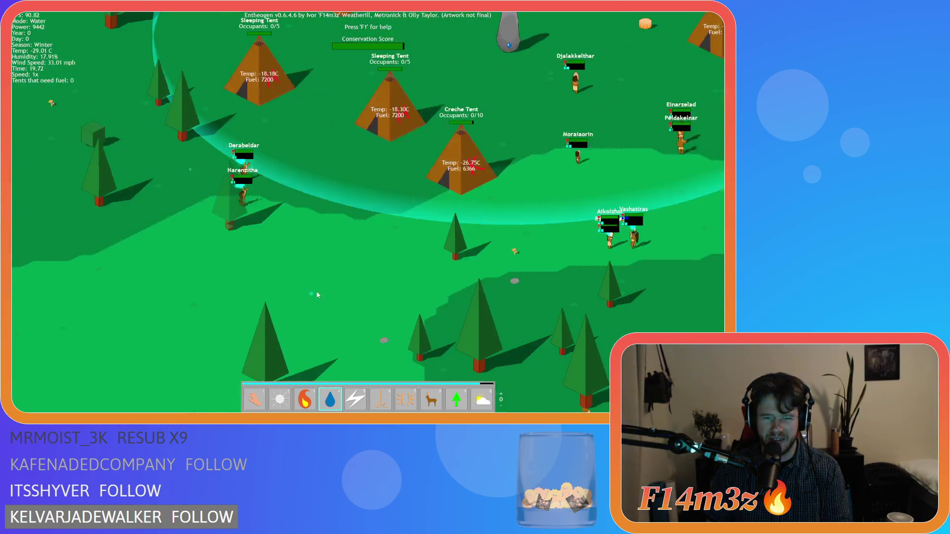
scroll(318, 295, "down", 5)
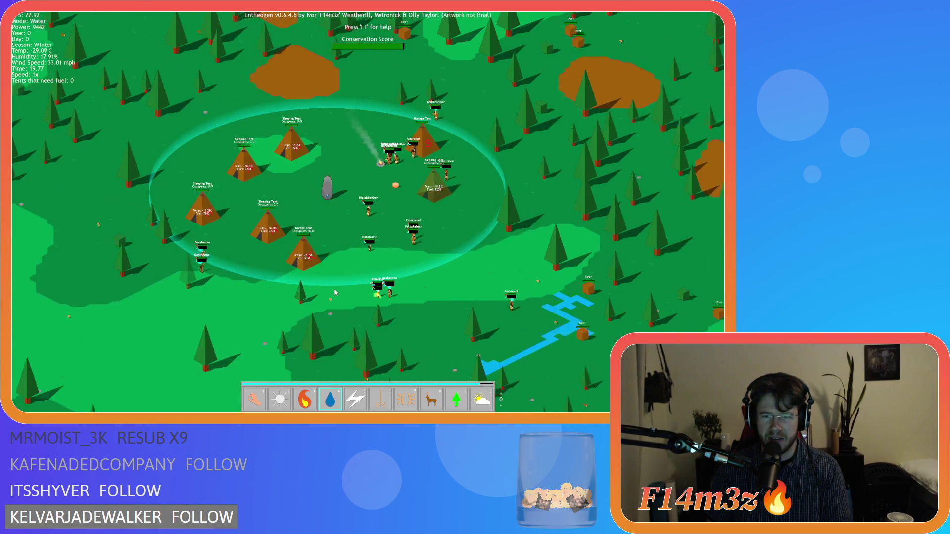
Step: Switch the interaction mode from Water to Hand with key 1 while panning over the village
scroll(335, 293, "up", 6)
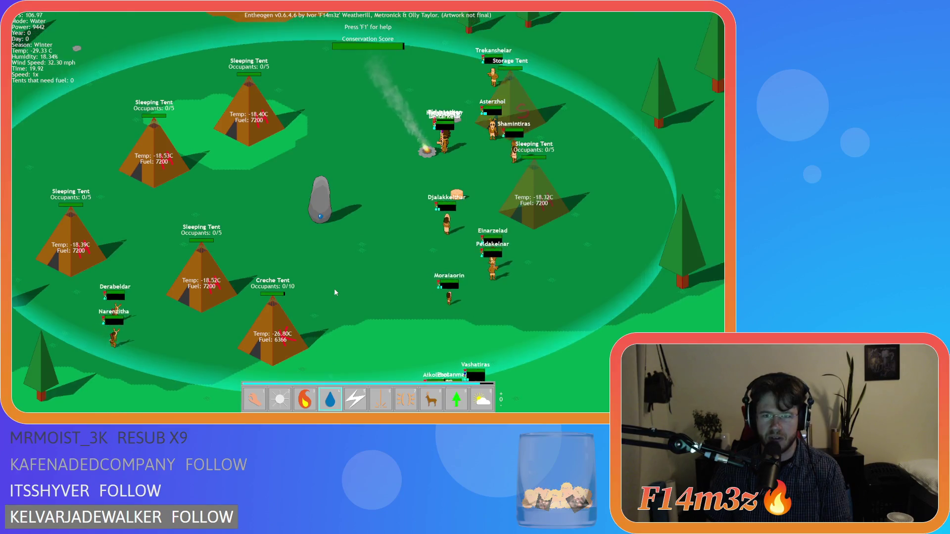
key("Up")
key("Right")
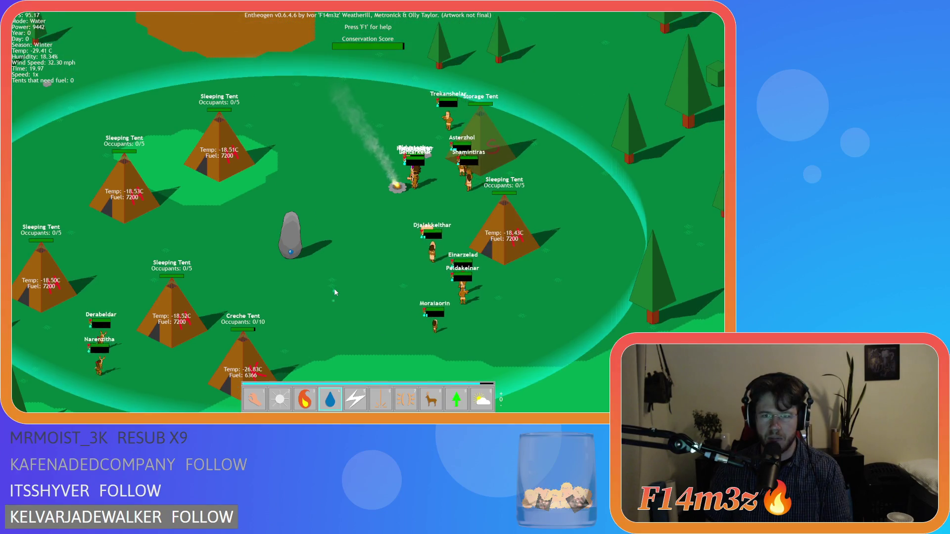
key("Down")
key("1")
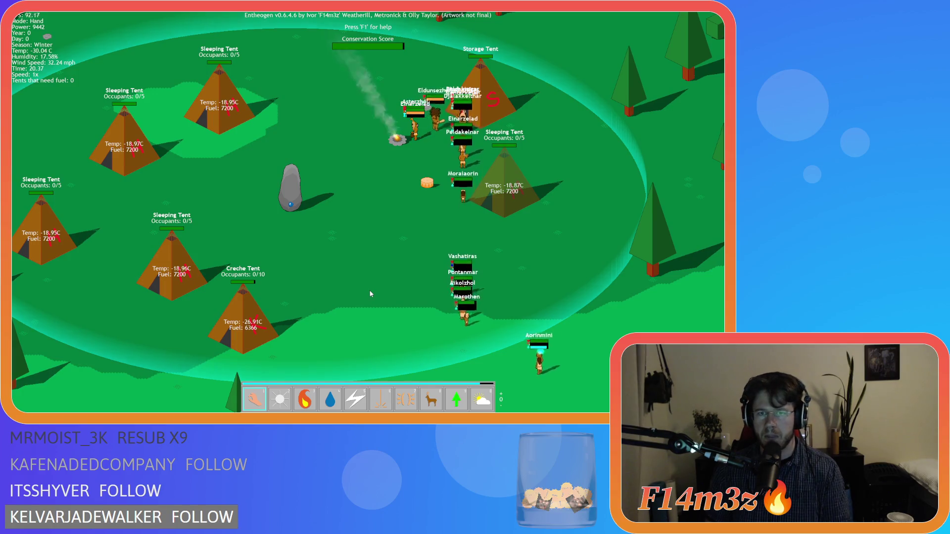
key("Up")
key("Right")
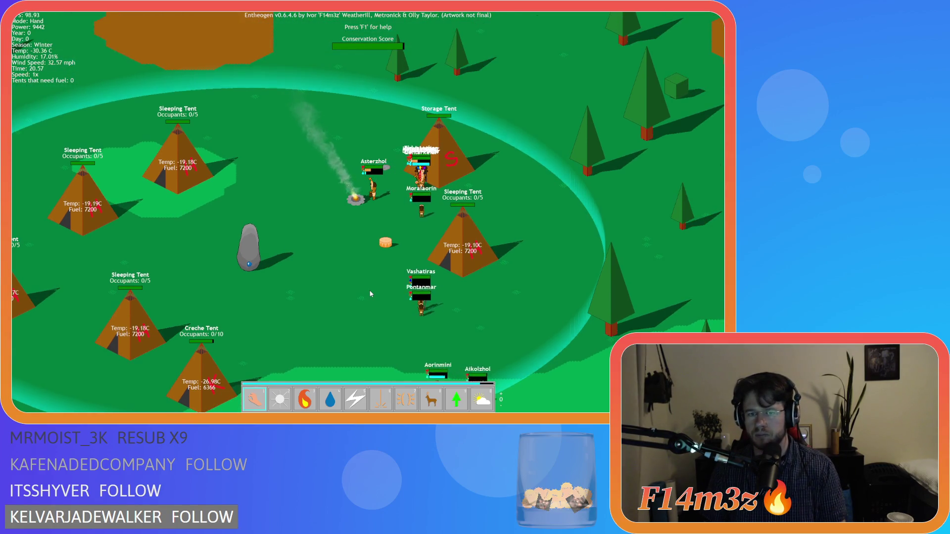
key("Down")
key("Left")
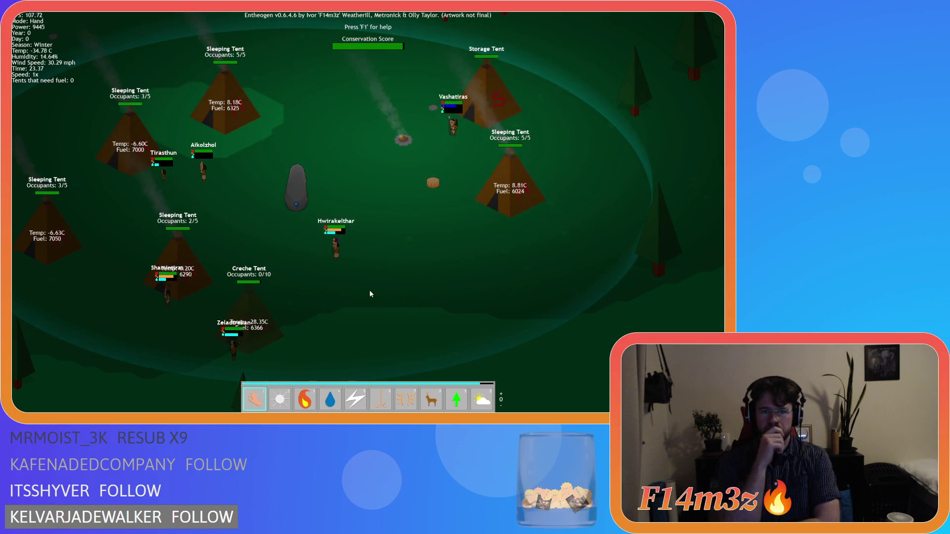
Step: Raise the game speed from 1x to 4x so time passes into the next day
key("plus")
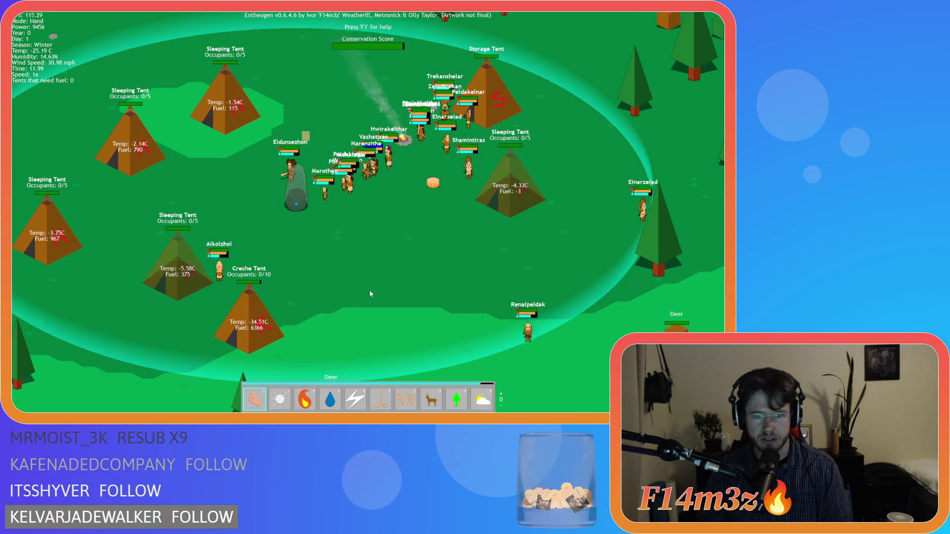
Step: Zoom in on the camp, then quit the game and confirm with Y
scroll(476, 168, "up", 3)
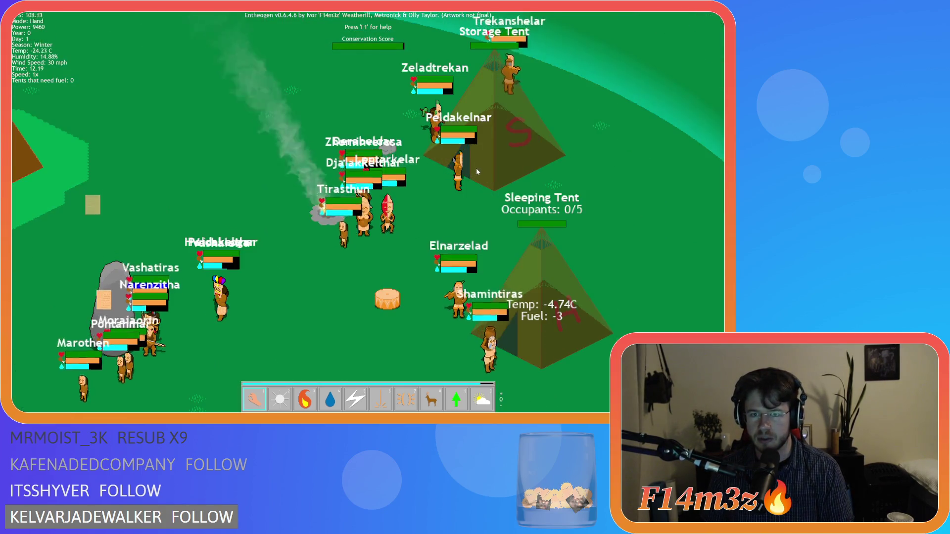
scroll(363, 237, "up", 3)
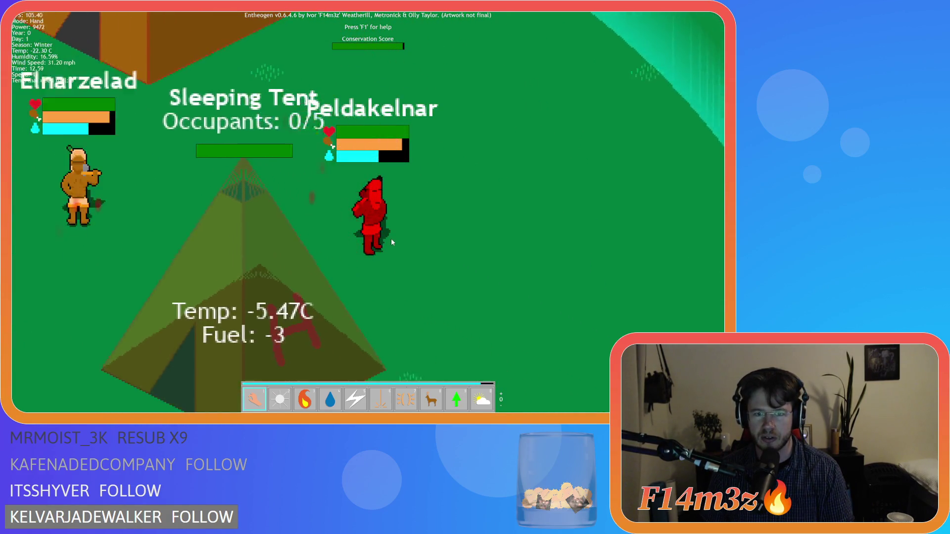
key("Escape")
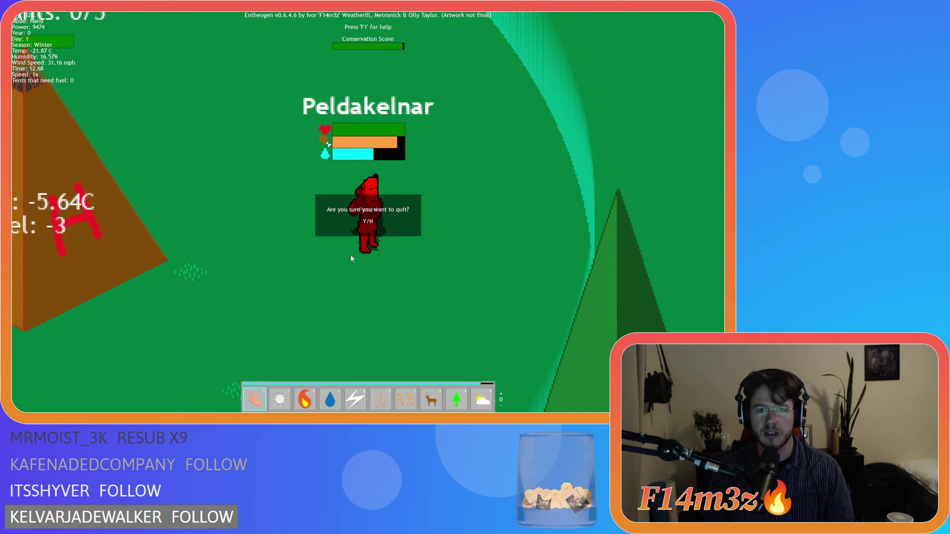
key("y")
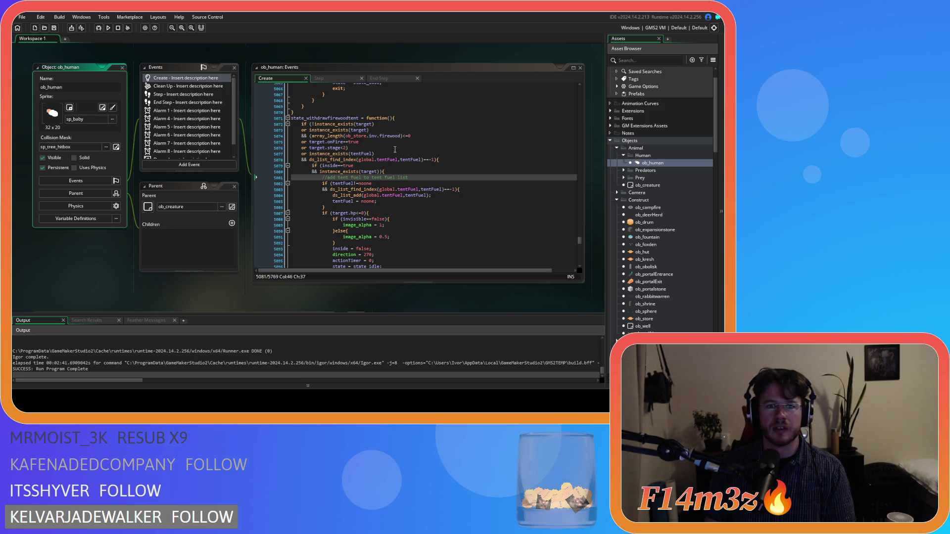
Step: Find the showBars call in ob_human's Step code and open its script definition
left_click(331, 76)
scroll(379, 163, "down", 8)
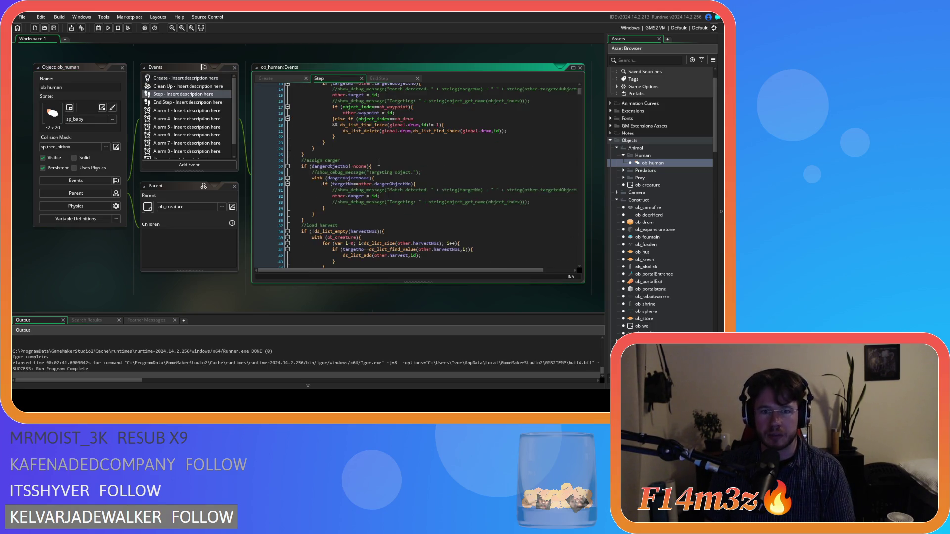
scroll(381, 196, "up", 3)
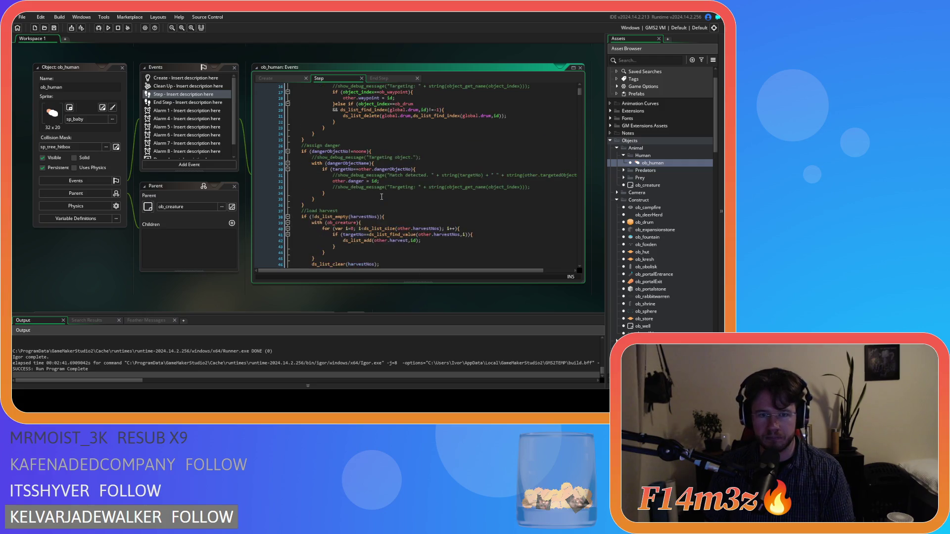
scroll(382, 196, "up", 3)
scroll(381, 196, "down", 20)
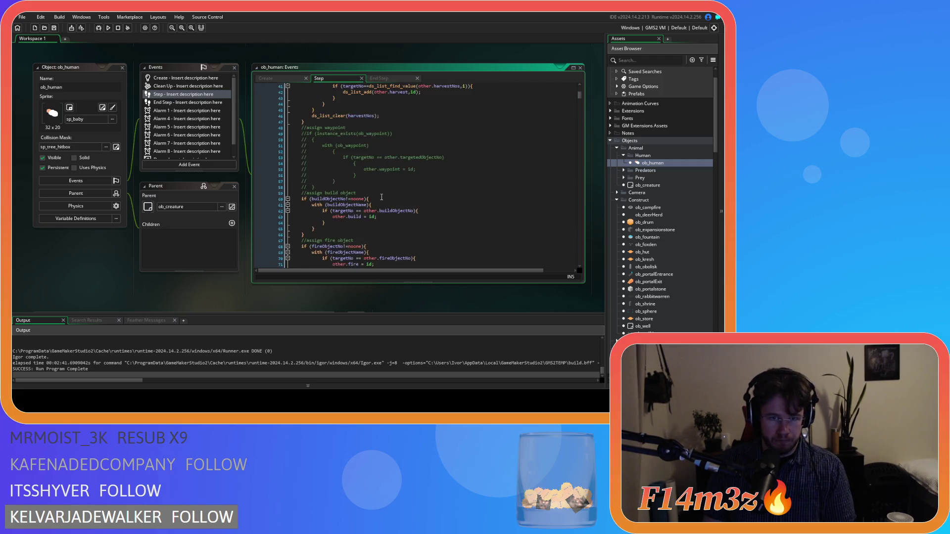
scroll(381, 196, "down", 18)
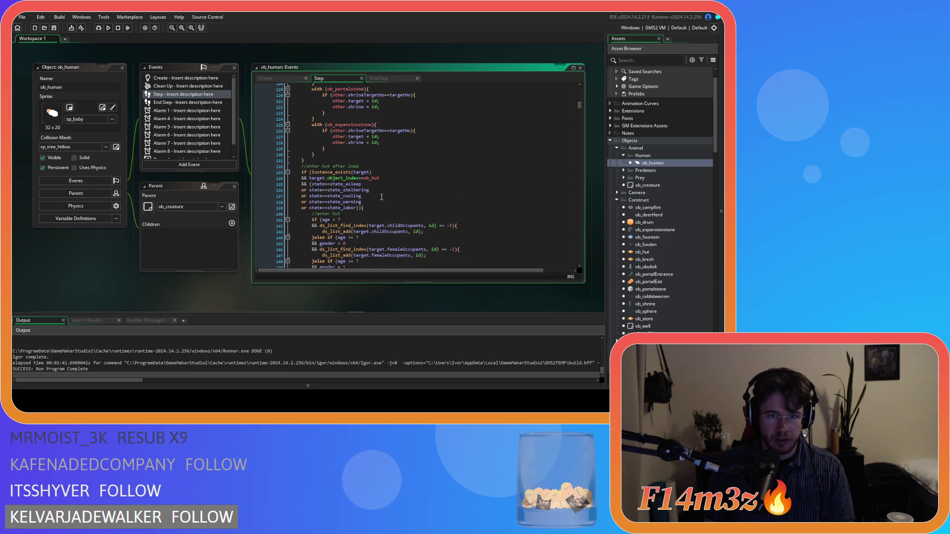
scroll(340, 142, "down", 11)
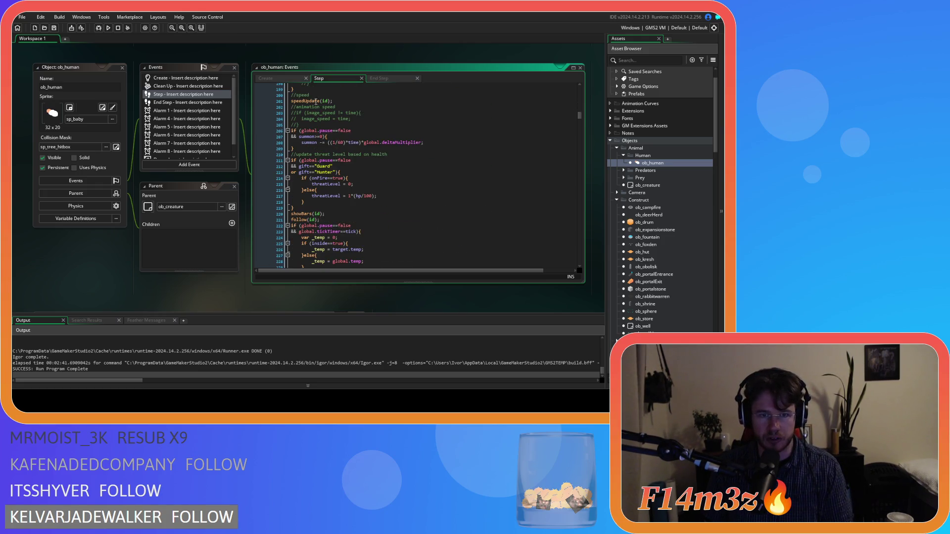
middle_click(301, 109)
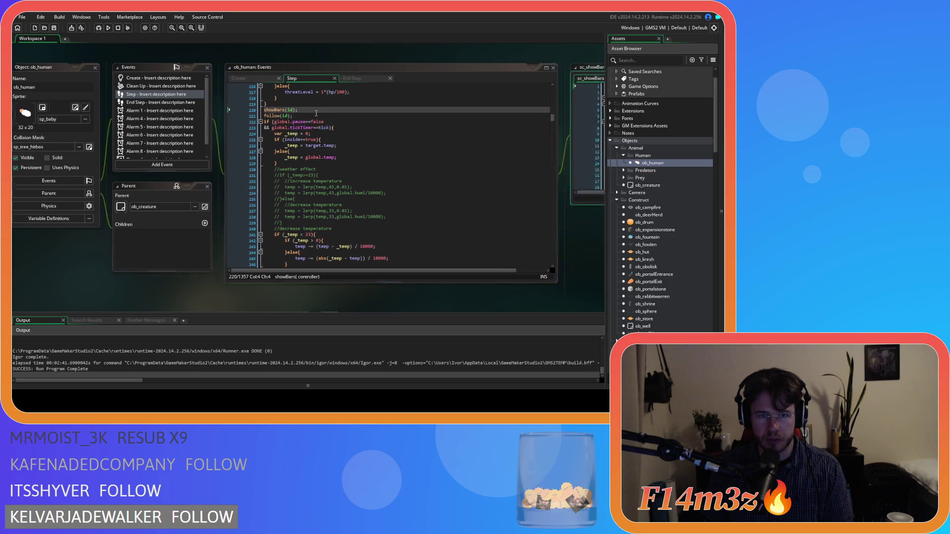
Step: Delete the leftover temp = 99.5 line, close sc_showBars, and show ob_human's End Step code
key("BackSpace")
key("BackSpace")
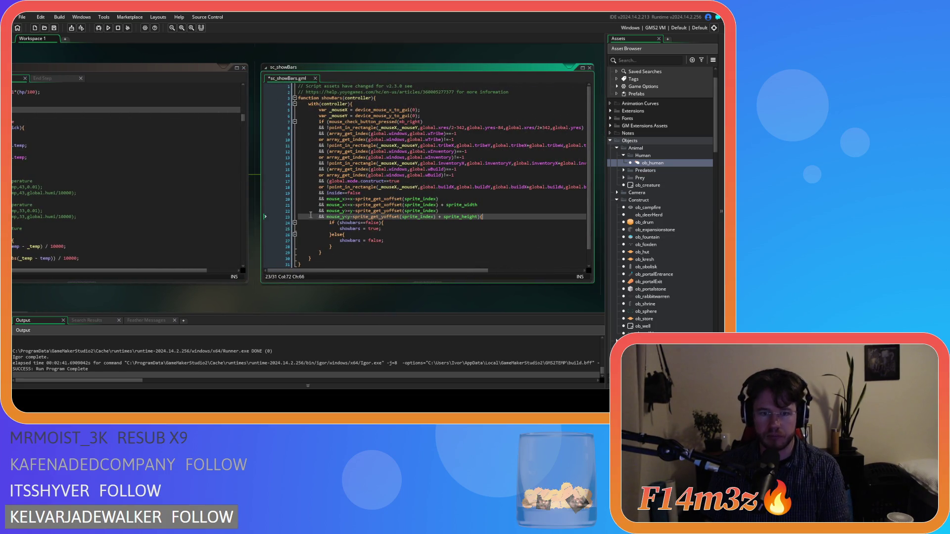
left_click(315, 79)
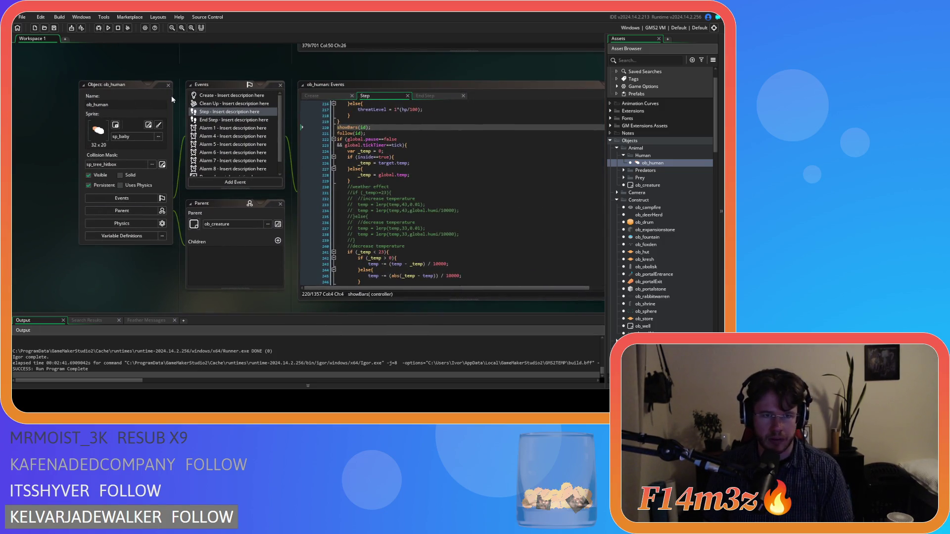
left_click(444, 95)
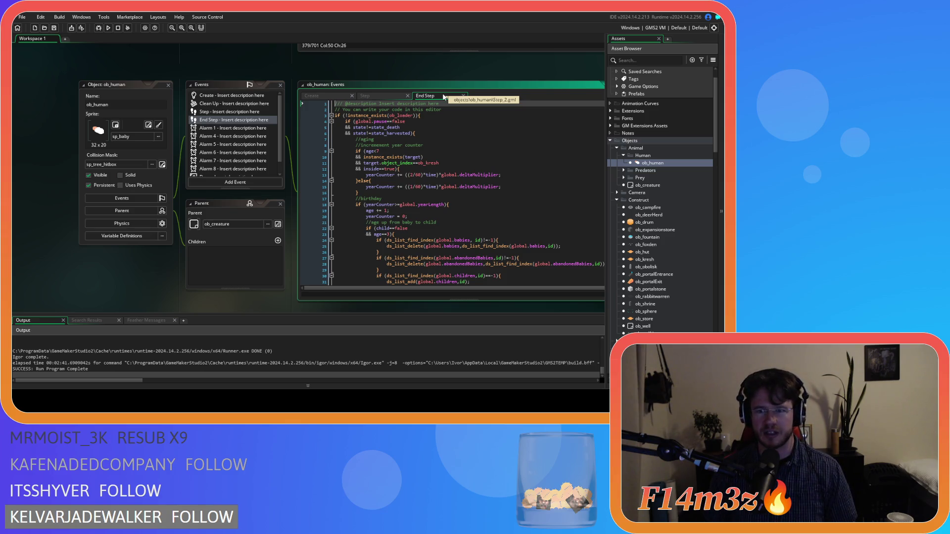
Step: Scroll and drag the workspace to bring the tent-fuel list handling code into view
scroll(675, 204, "down", 3)
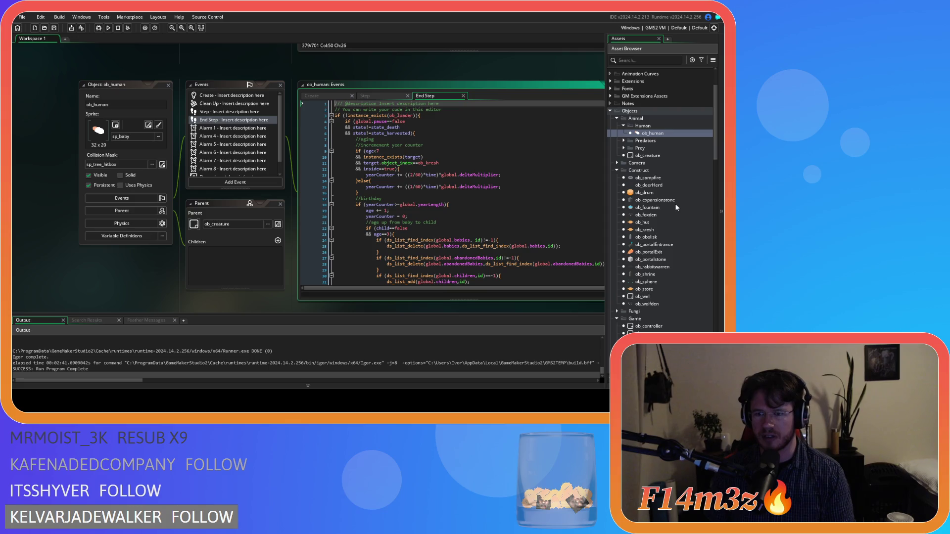
scroll(663, 145, "down", 2)
mouse_move(284, 78)
left_mouse_down()
mouse_move(244, 162)
mouse_move(274, 283)
mouse_move(248, 303)
left_mouse_up()
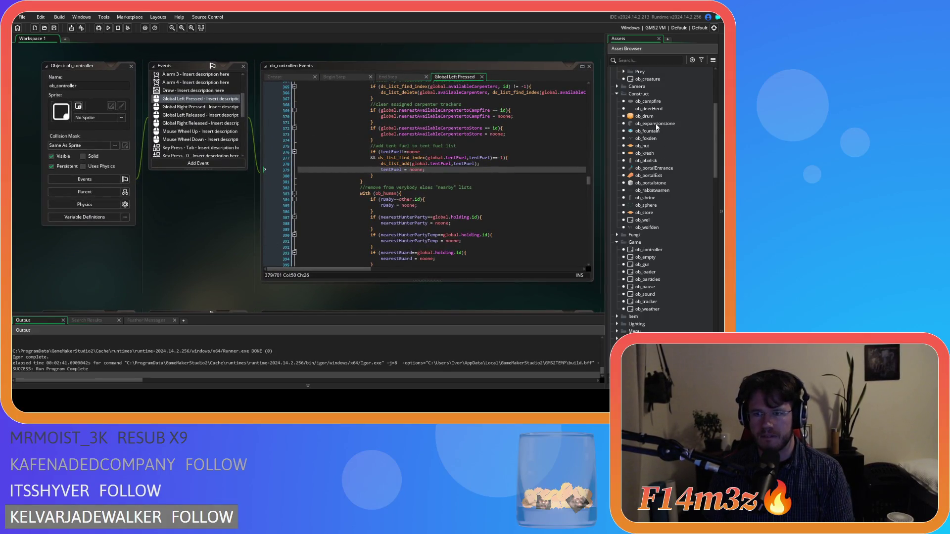
scroll(658, 166, "up", 4)
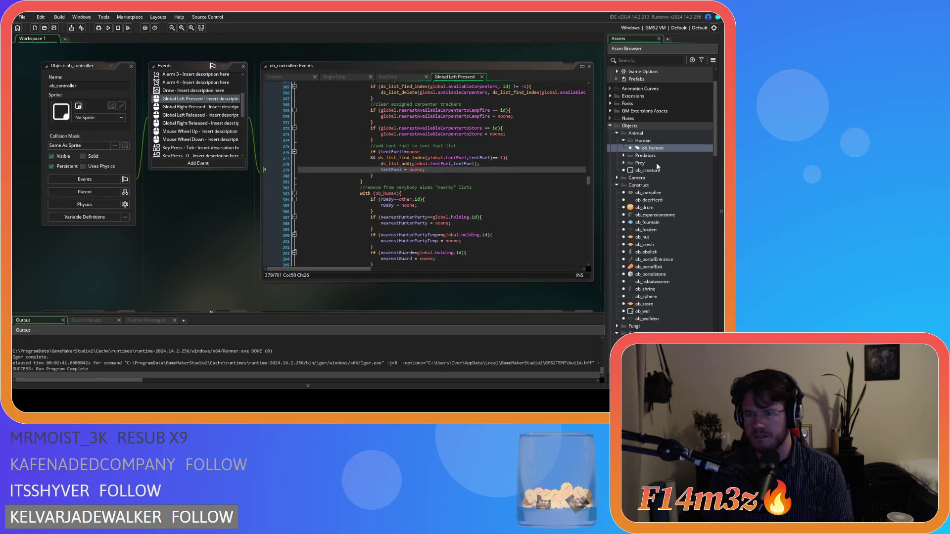
scroll(658, 169, "down", 2)
Step: Open ob_human and the sc_stateConditions script, scrolling through its conditions
double_click(649, 102)
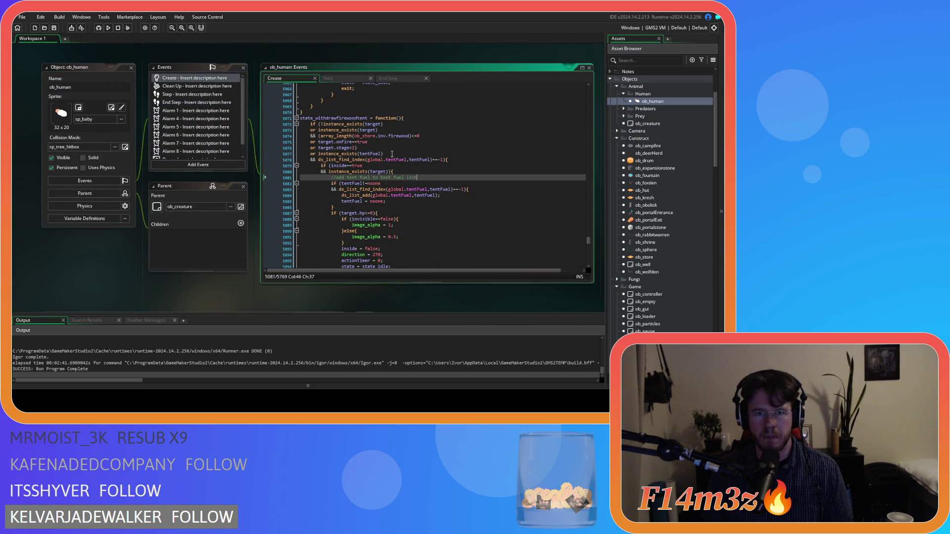
scroll(640, 240, "down", 10)
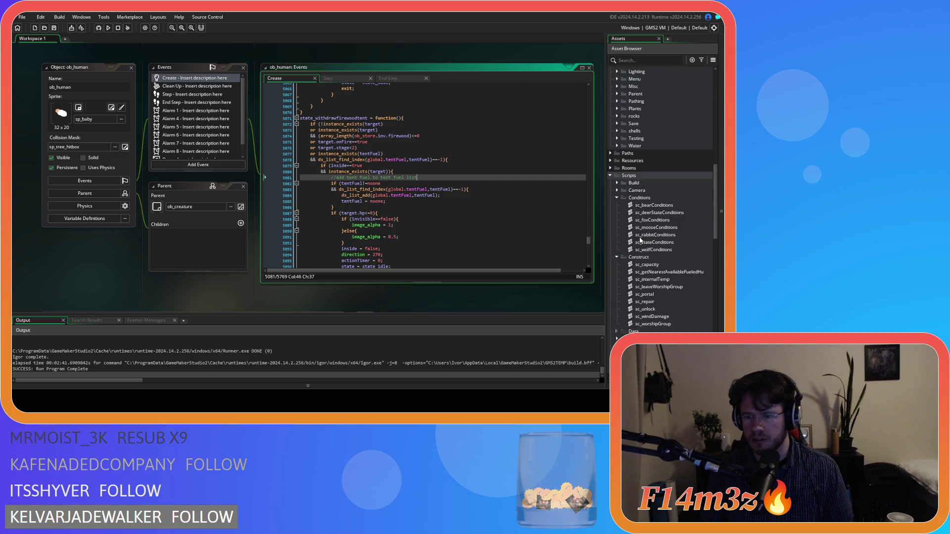
double_click(654, 242)
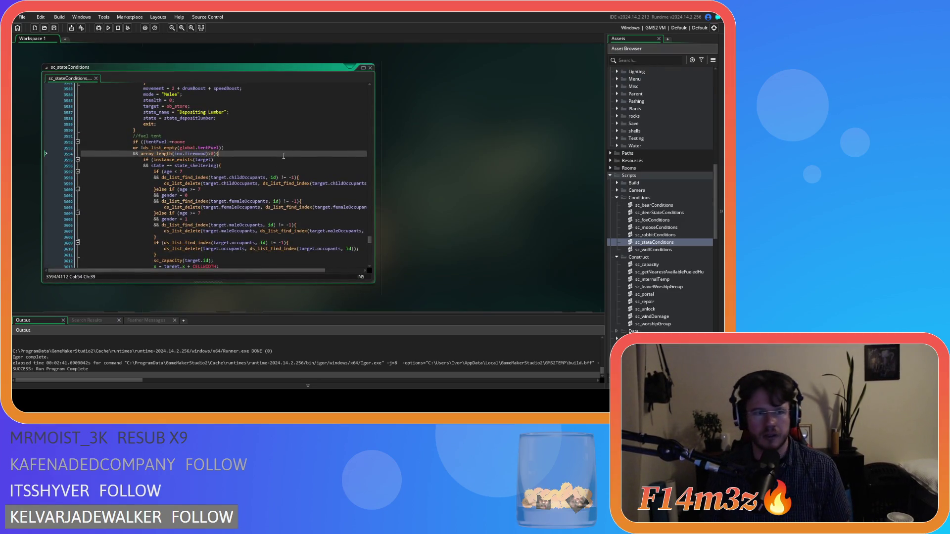
scroll(228, 142, "down", 10)
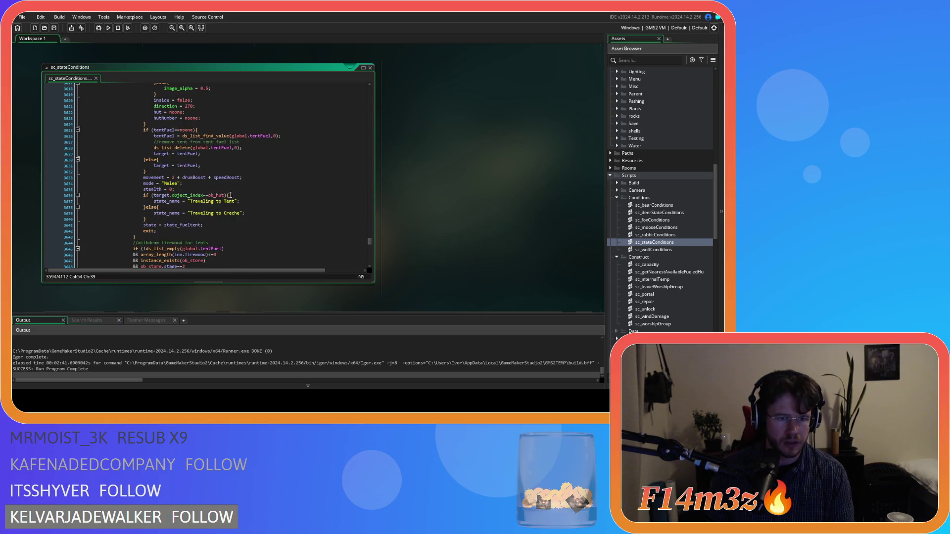
scroll(198, 213, "down", 5)
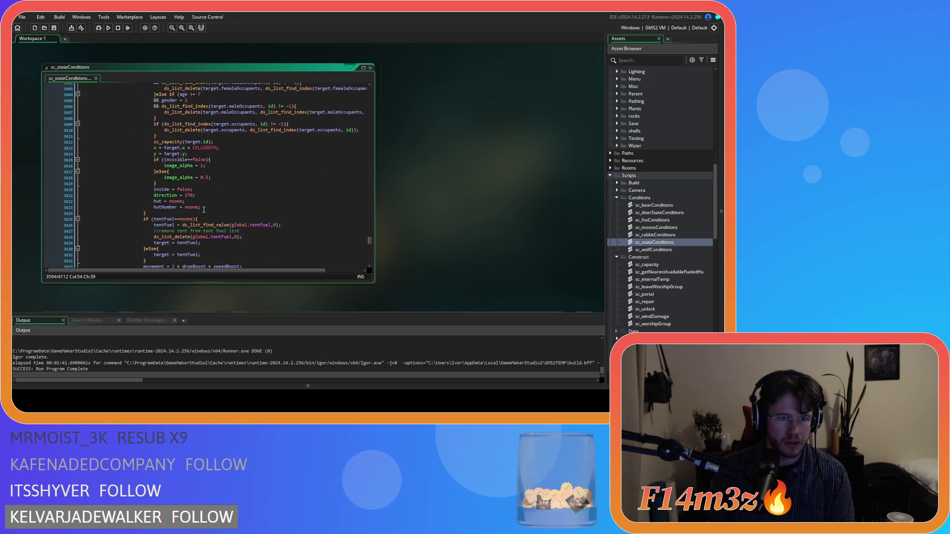
scroll(229, 200, "down", 10)
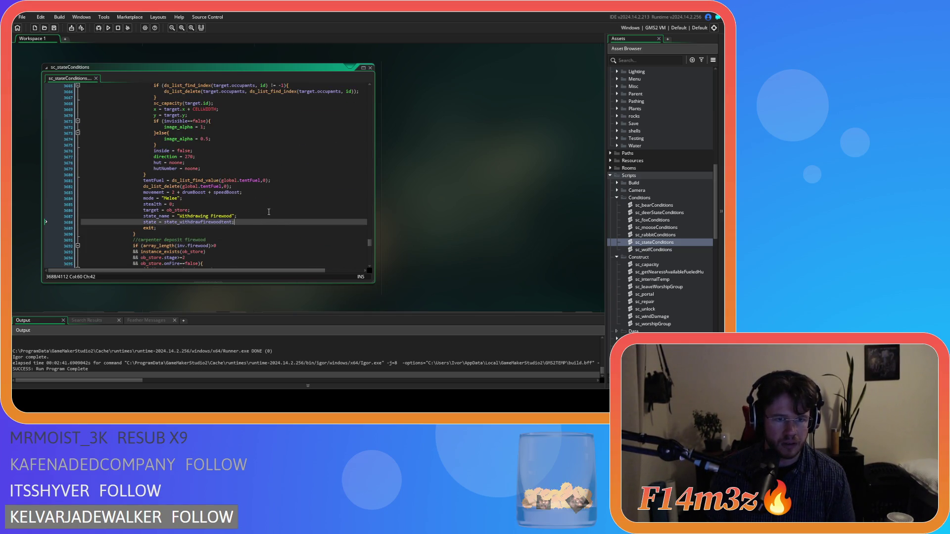
Step: Return to ob_human in the Asset Browser and open its Create event at the firewood-tent state
scroll(229, 192, "up", 8)
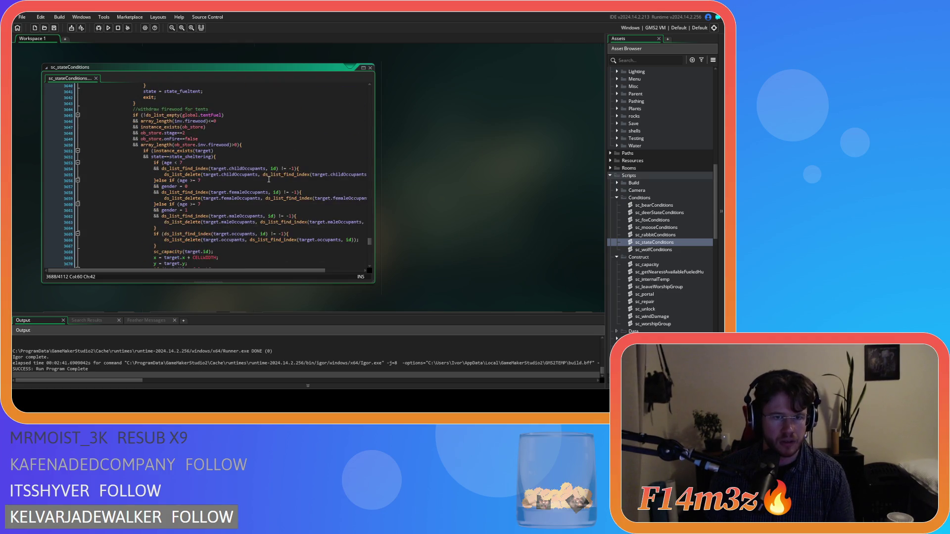
scroll(663, 139, "up", 10)
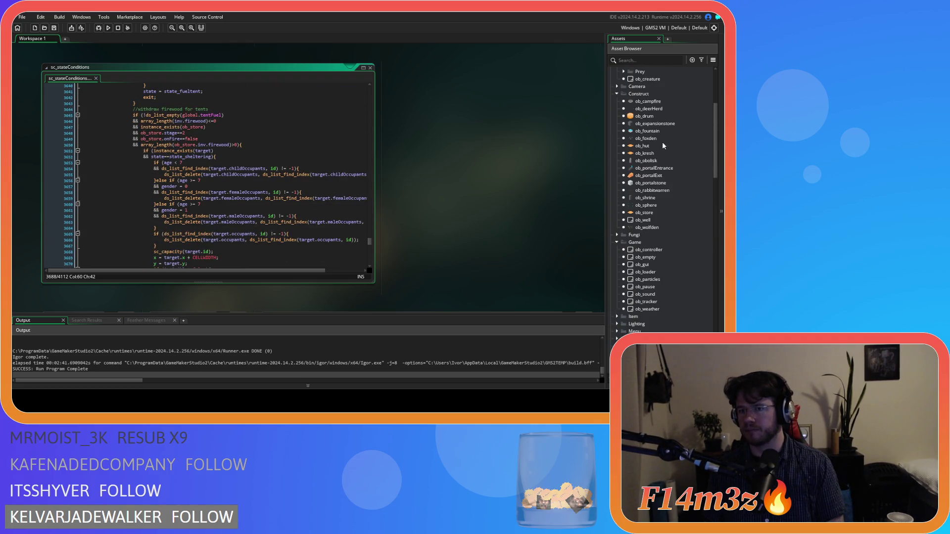
scroll(660, 118, "up", 2)
double_click(652, 133)
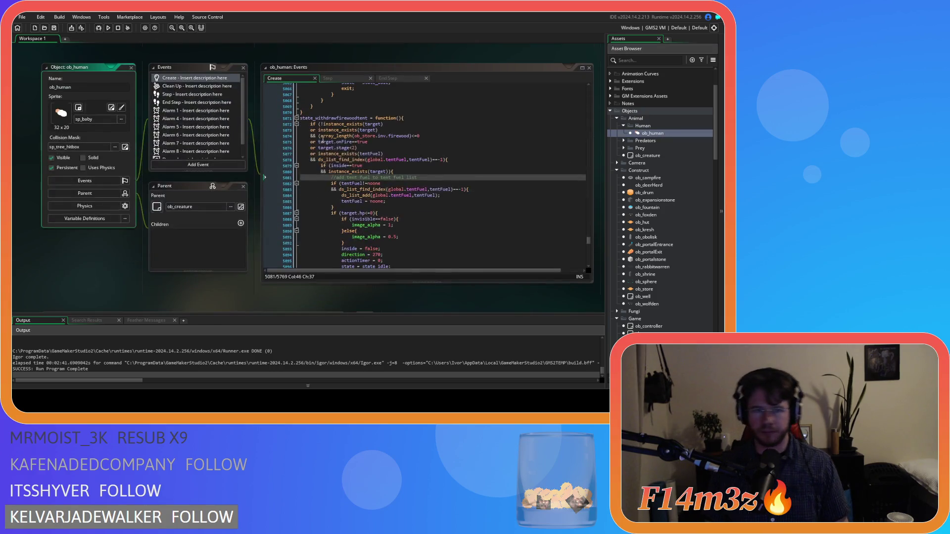
scroll(429, 154, "down", 3)
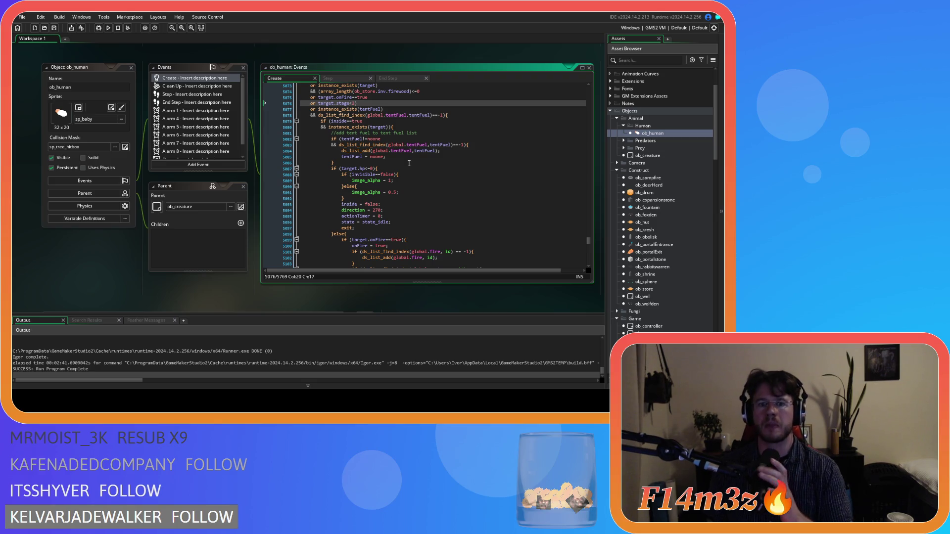
scroll(409, 163, "down", 12)
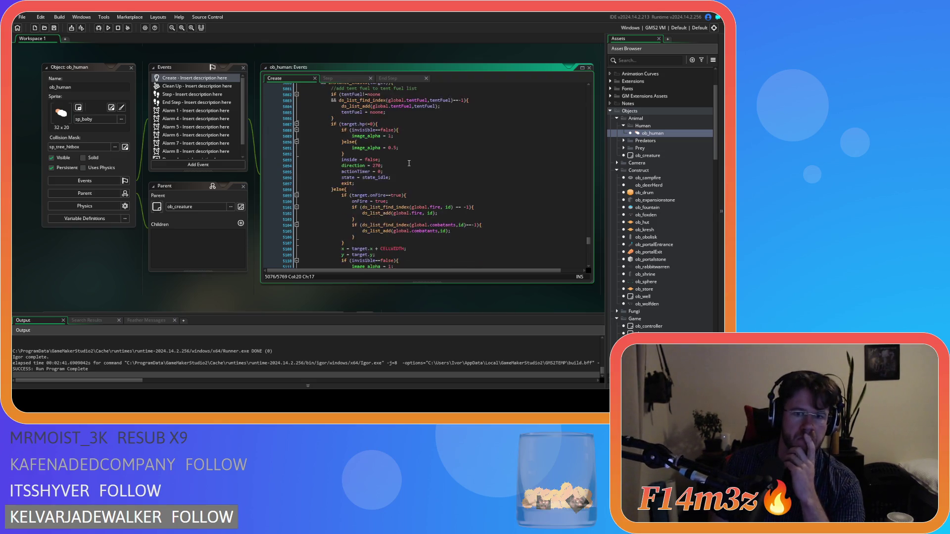
scroll(409, 164, "down", 4)
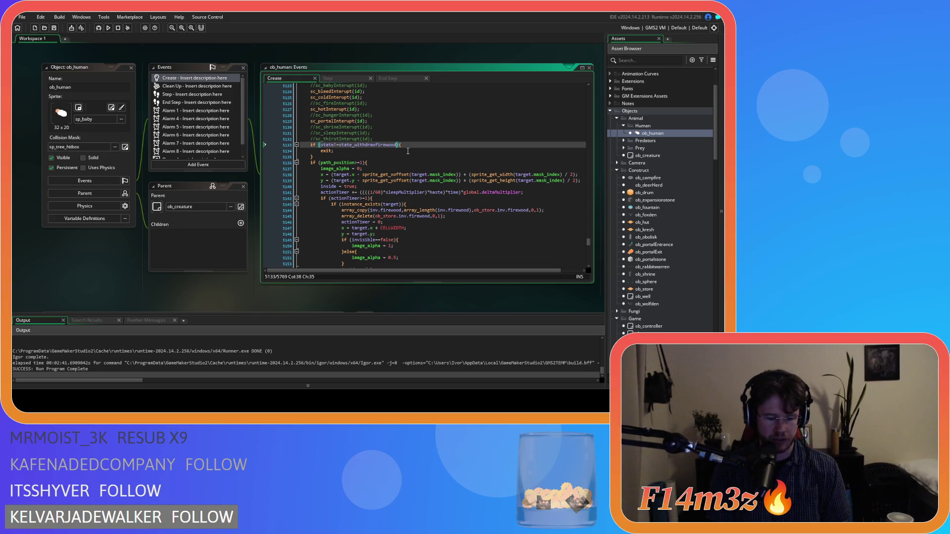
left_click(388, 163)
left_click(422, 150)
scroll(424, 146, "down", 4)
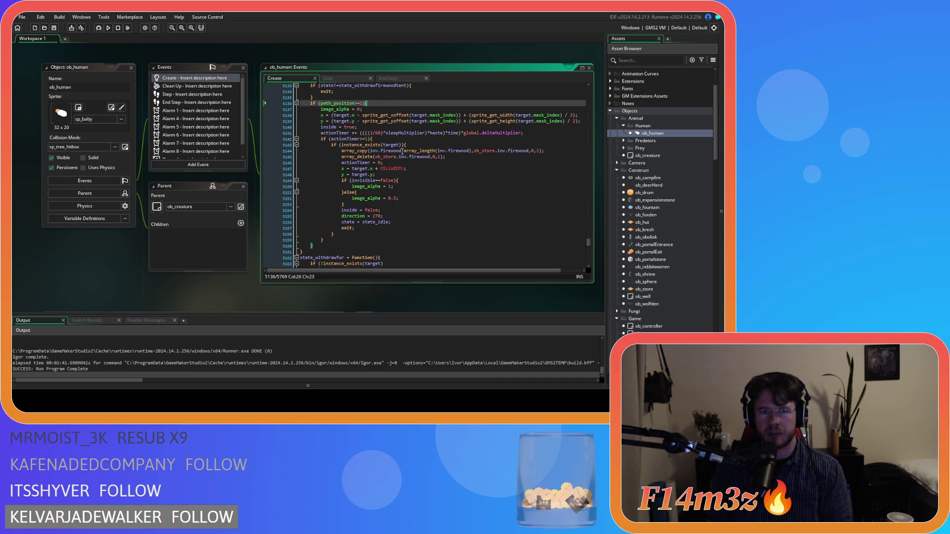
key("Down")
key("Down")
key("Down")
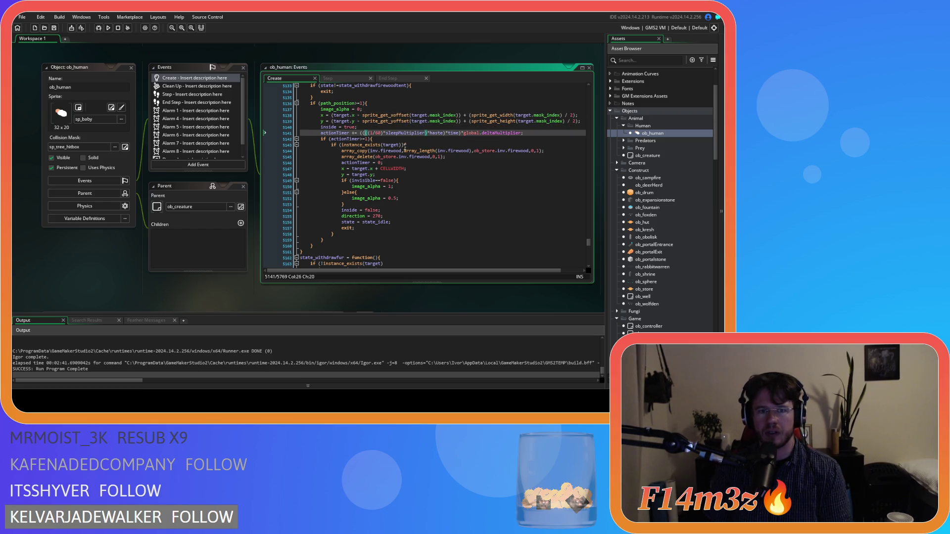
key("Up")
key("Up")
key("Up")
key("Up")
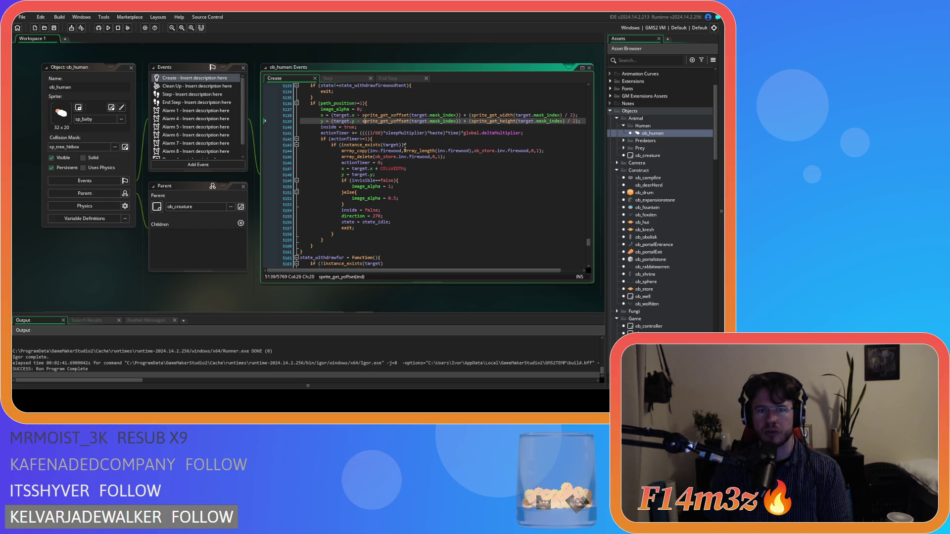
key("Down")
key("Down")
key("Down")
key("Down")
key("Down")
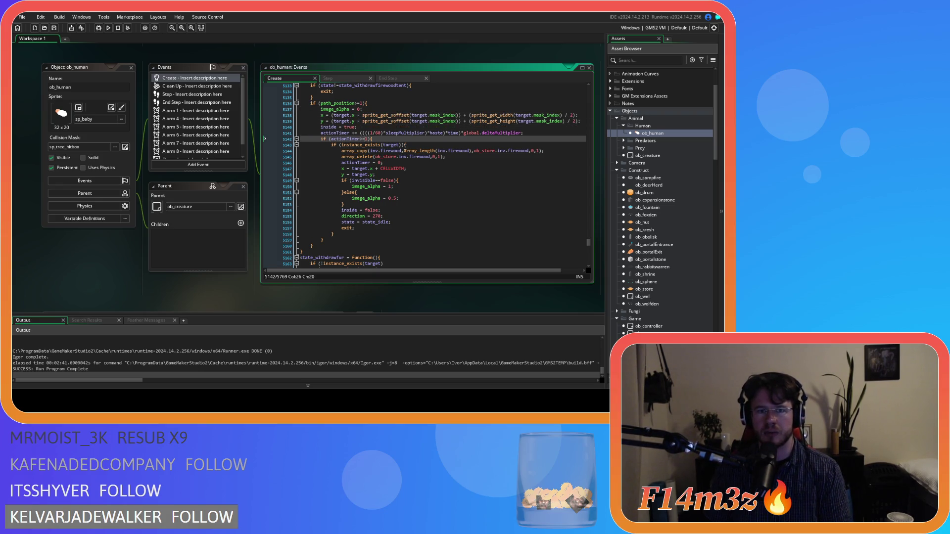
key("Up")
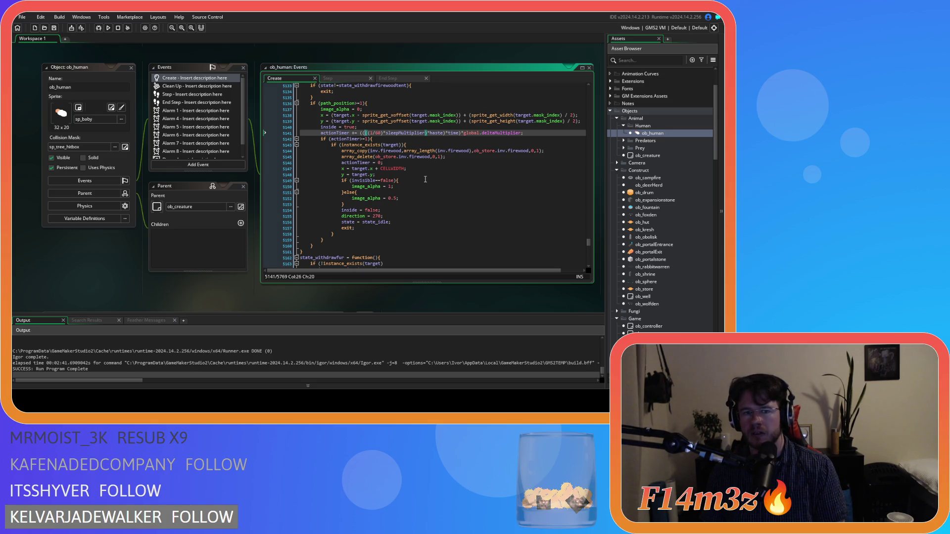
scroll(420, 177, "up", 3)
scroll(412, 169, "down", 3)
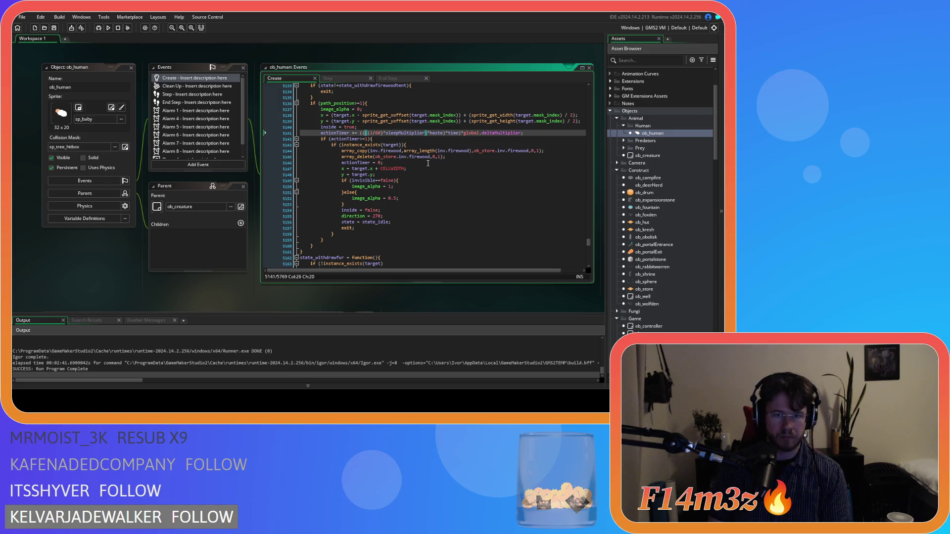
left_click(427, 145)
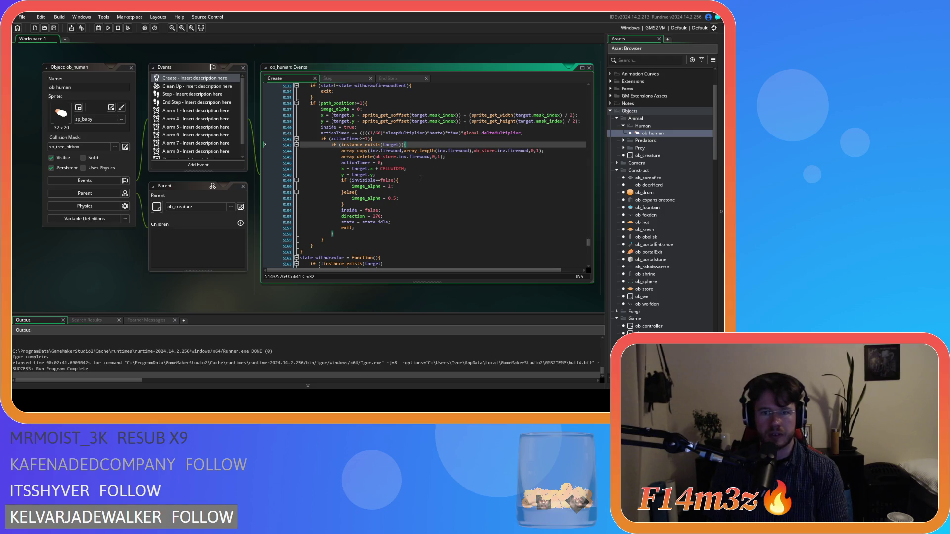
left_click(438, 165)
left_click(403, 221)
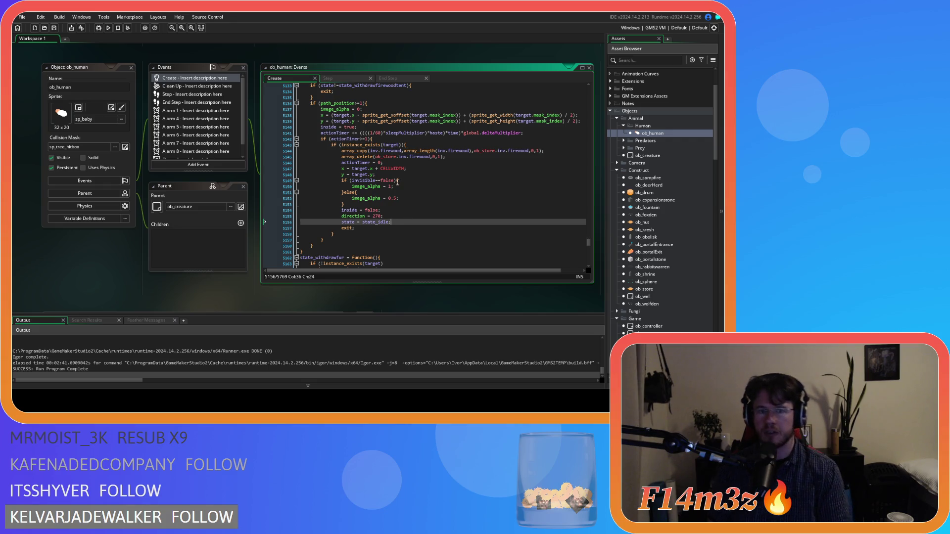
scroll(398, 182, "up", 2)
scroll(397, 192, "up", 3)
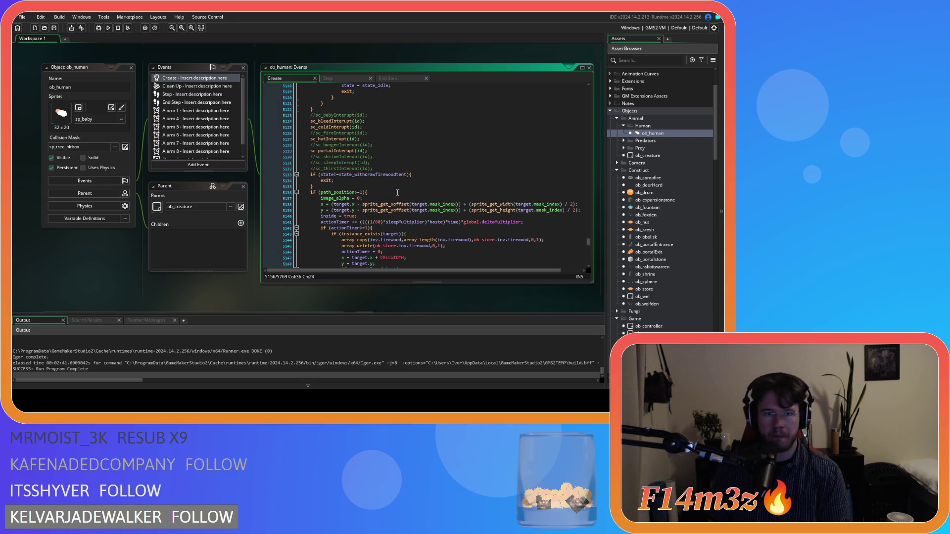
scroll(397, 192, "up", 1)
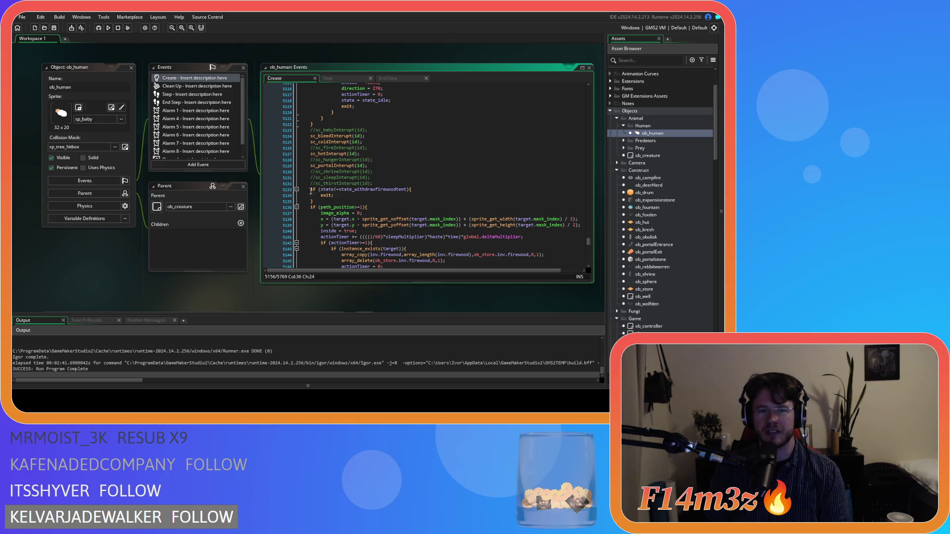
left_click(322, 189)
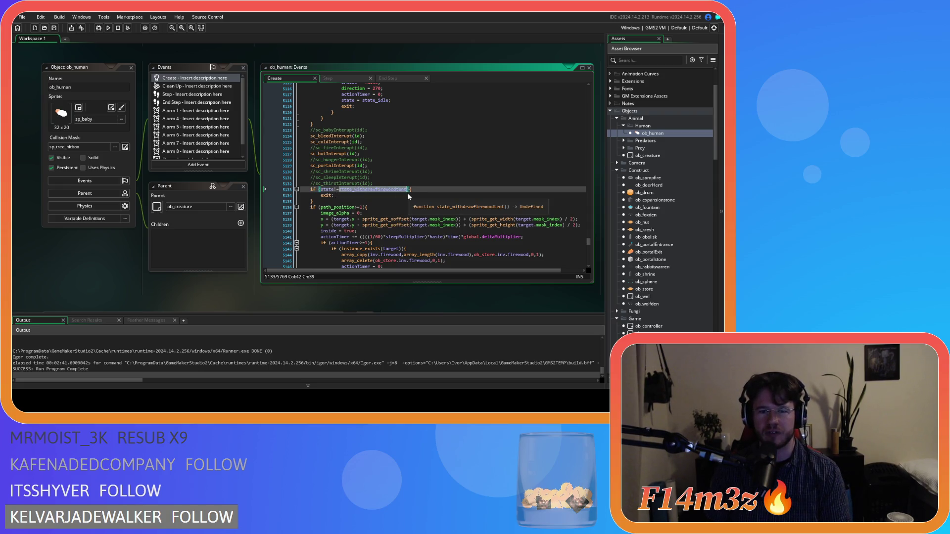
left_click_drag(407, 192, 370, 192)
key("Down")
key("Home")
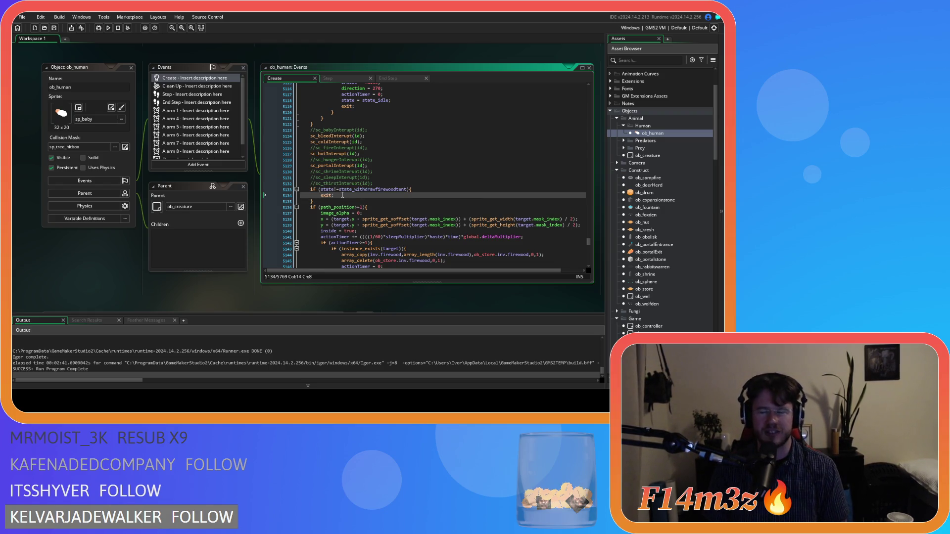
left_click(348, 202)
Step: Build and run Entheogen with F5, then pan across the village
key("F5")
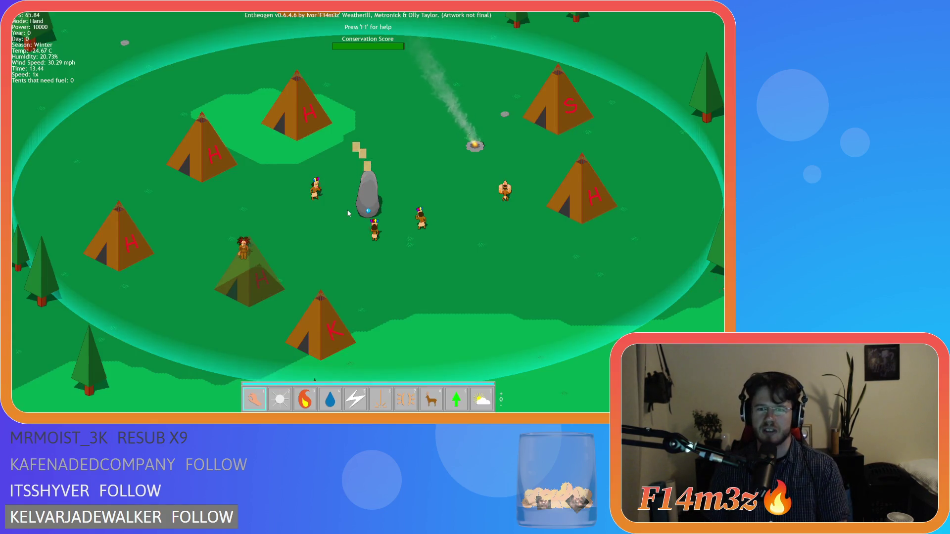
key("d")
key("s")
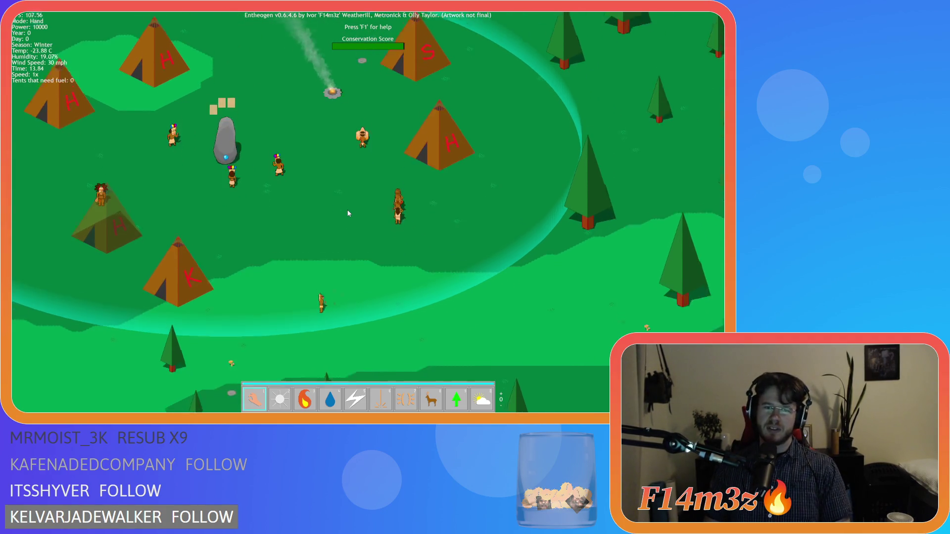
key("a")
key("w")
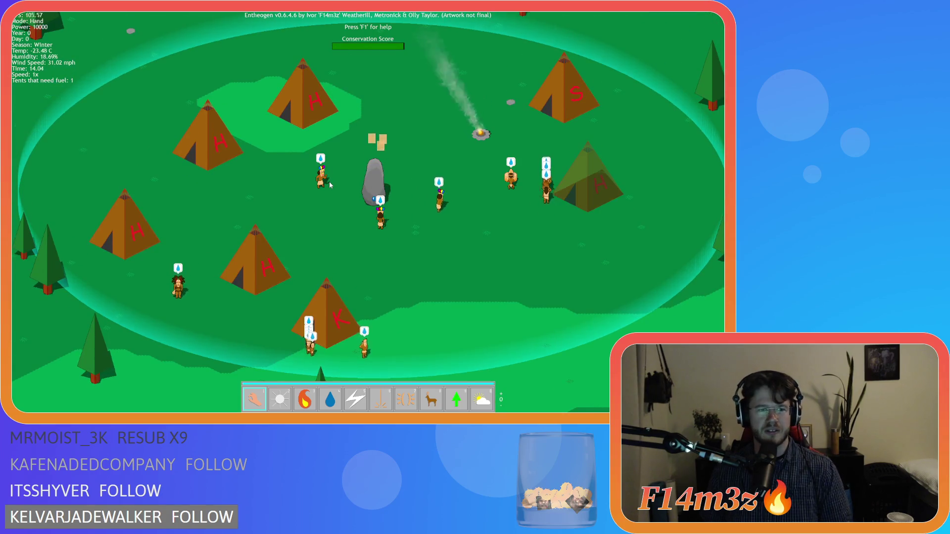
key("s")
key("d")
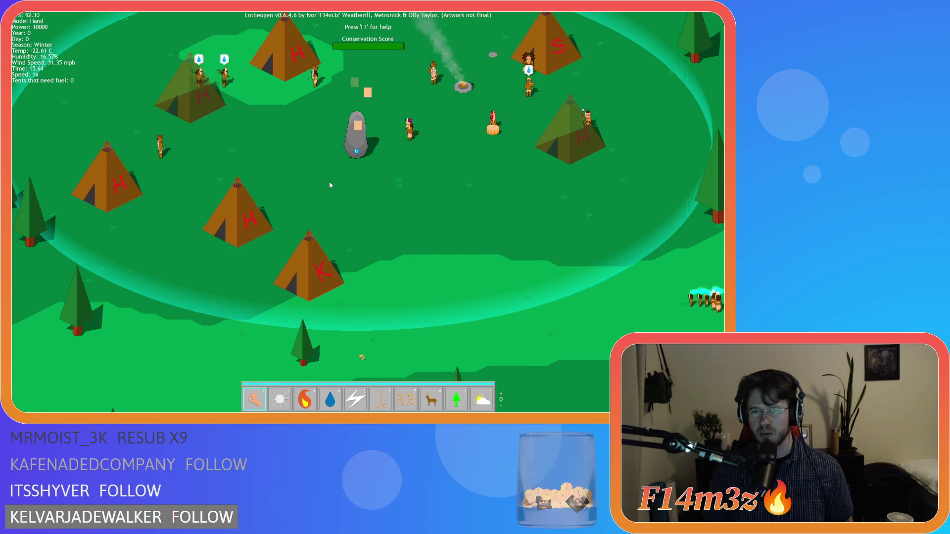
Step: Pan around the tents and villagers, then show their name and status labels with Alt
key("w")
key("d")
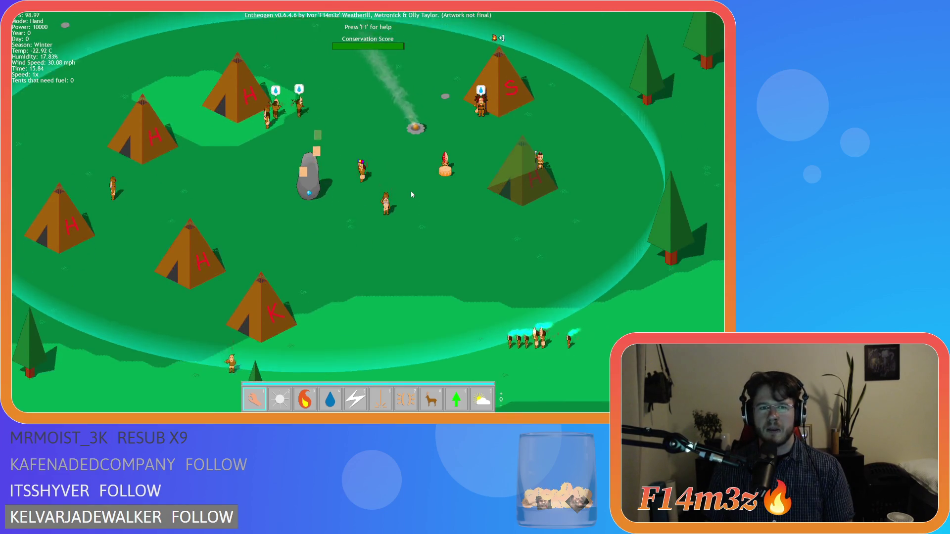
key("s")
key("a")
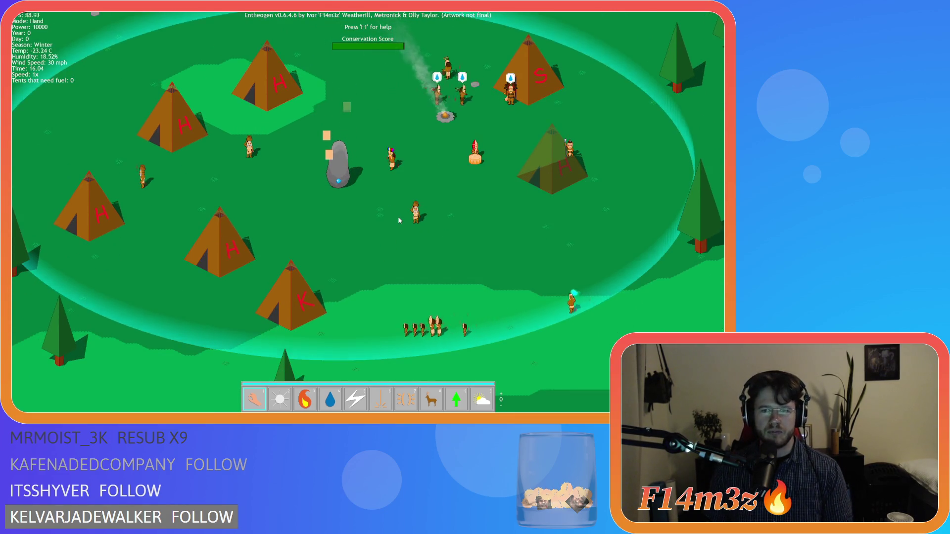
key("w")
key("d")
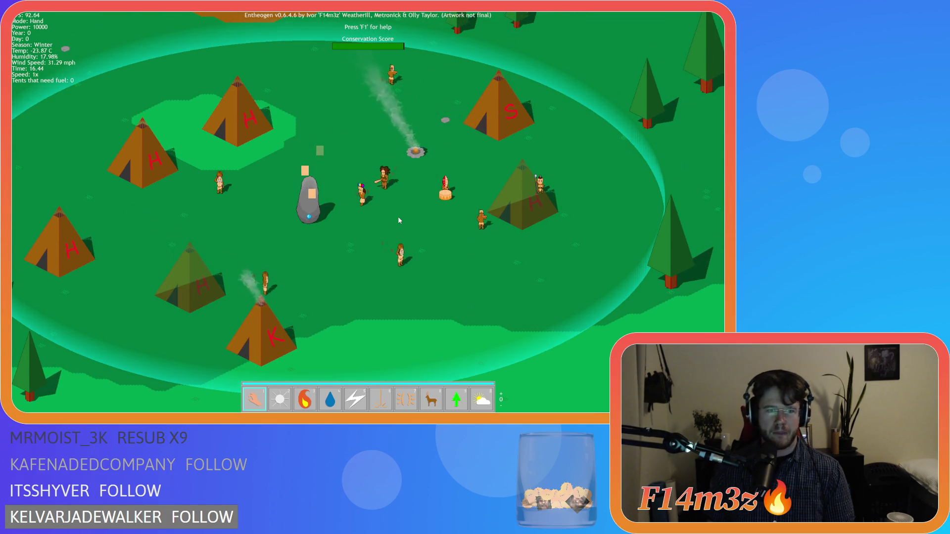
key("w")
key("d")
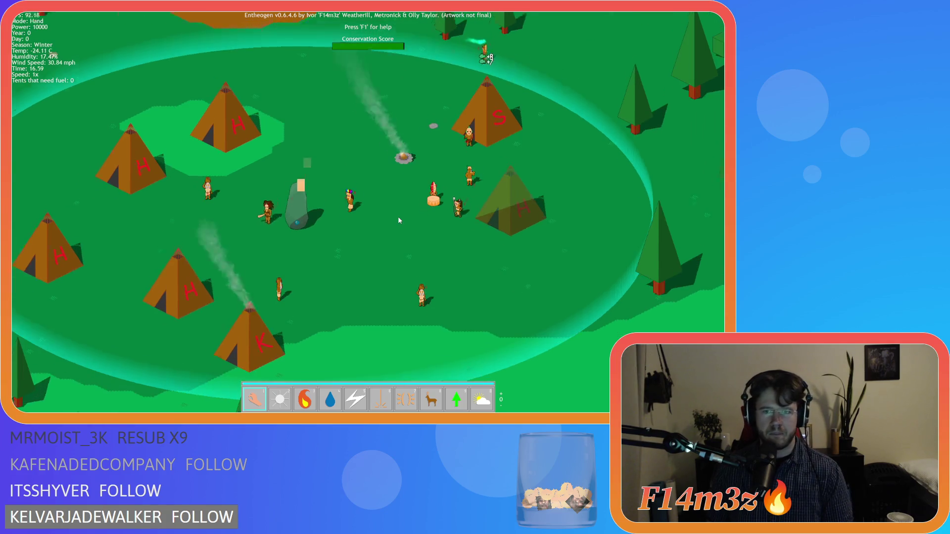
key("s")
key("a")
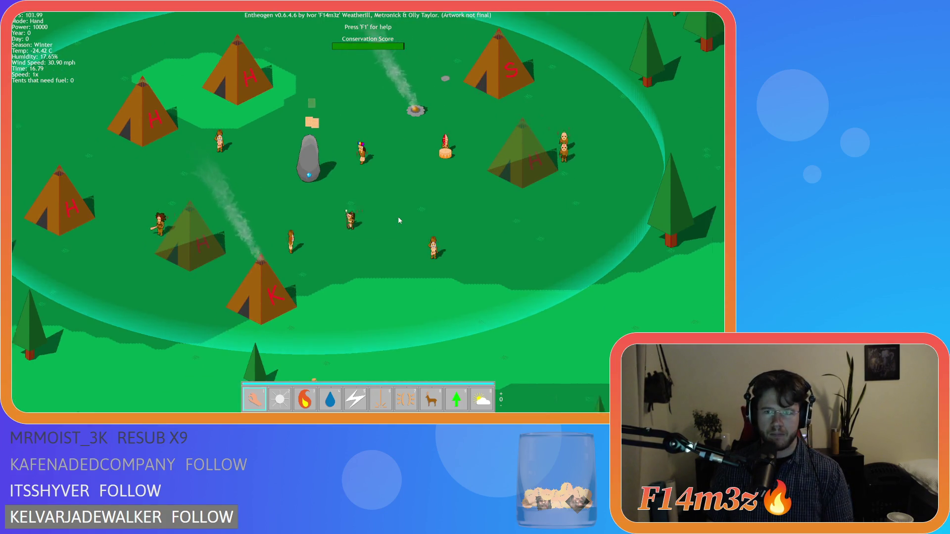
key("d")
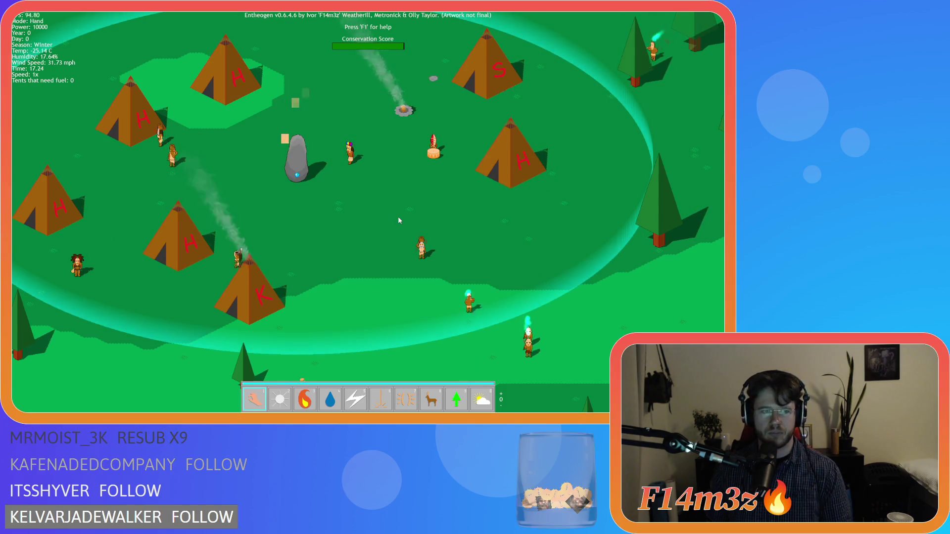
key("w")
key("alt")
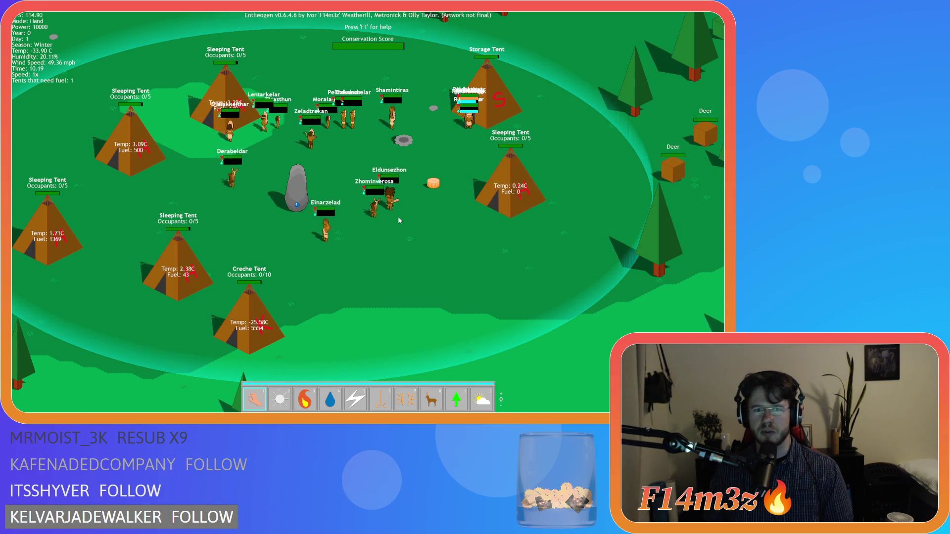
Step: Swap the labels for villagers' need icons and then bring the labels back
key("w")
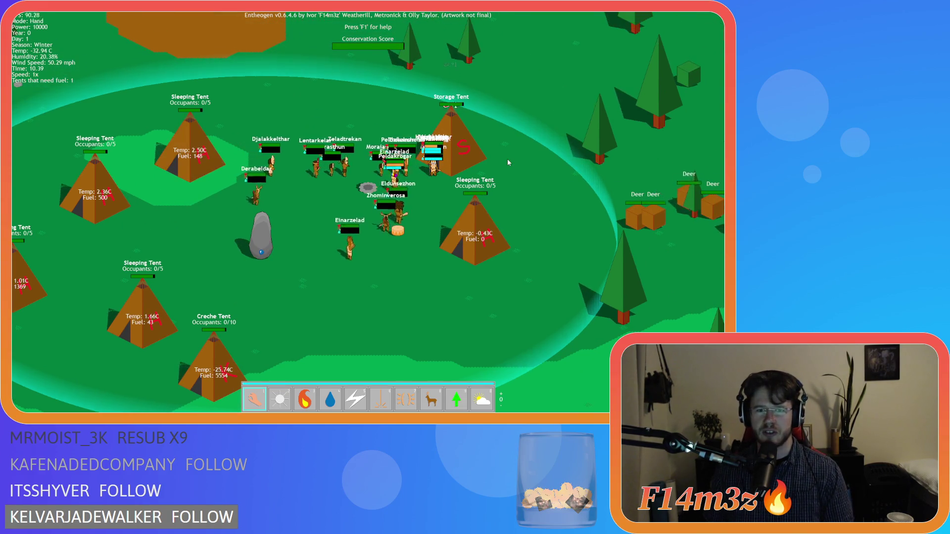
key("Tab")
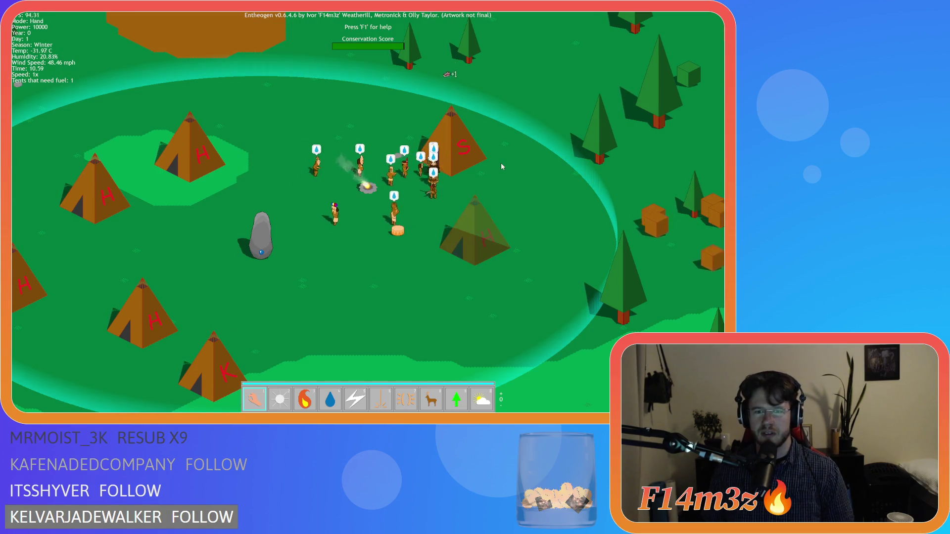
key("Tab")
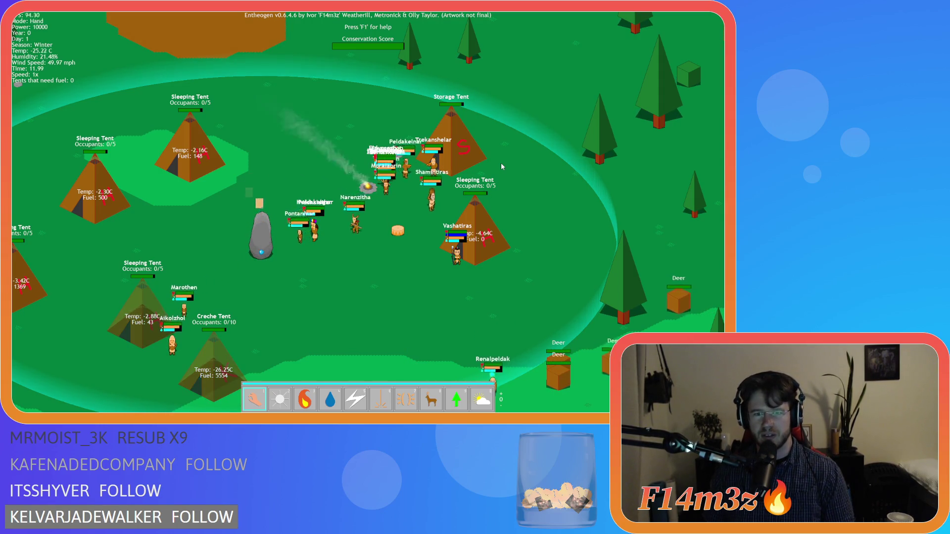
Step: Inspect two villagers' details in the Tribe panel, then request to quit with Escape
left_click(459, 263)
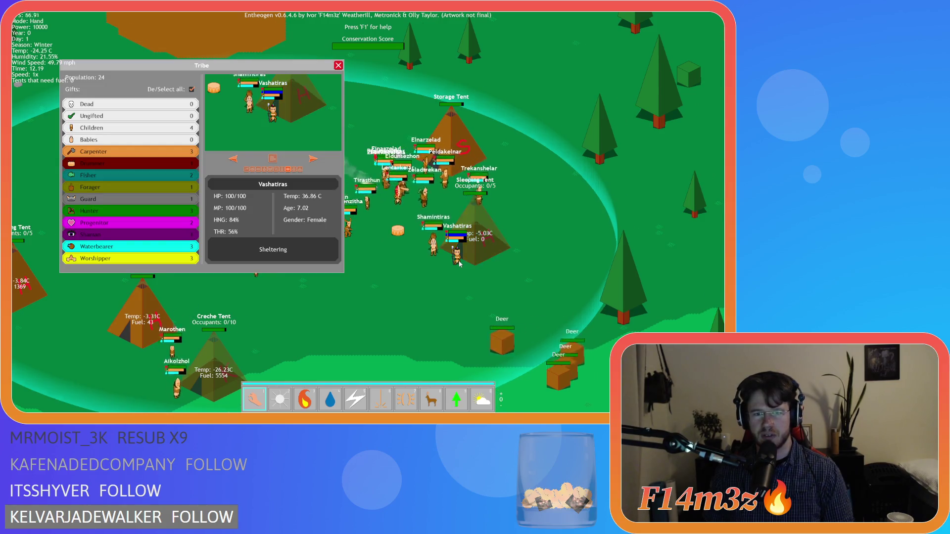
key("Left")
left_click(338, 65)
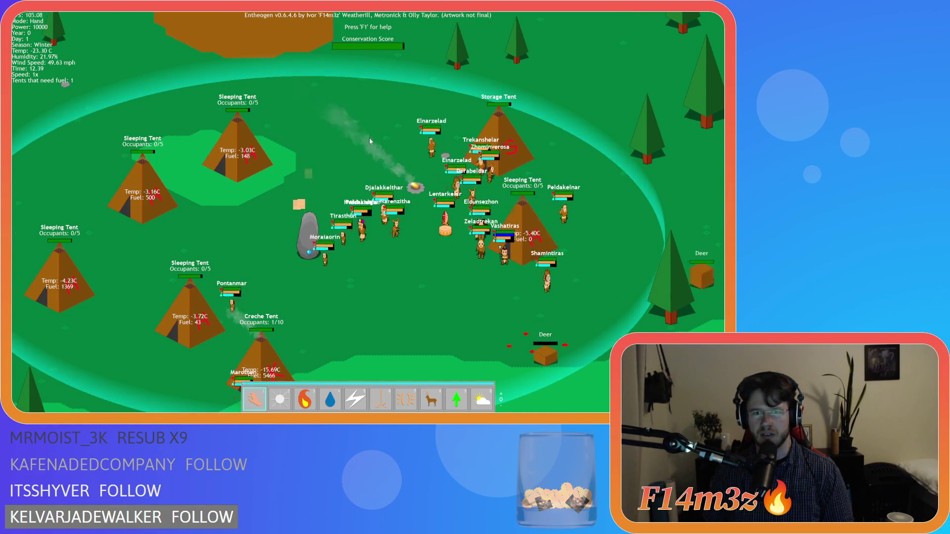
key("Right")
left_click(426, 178)
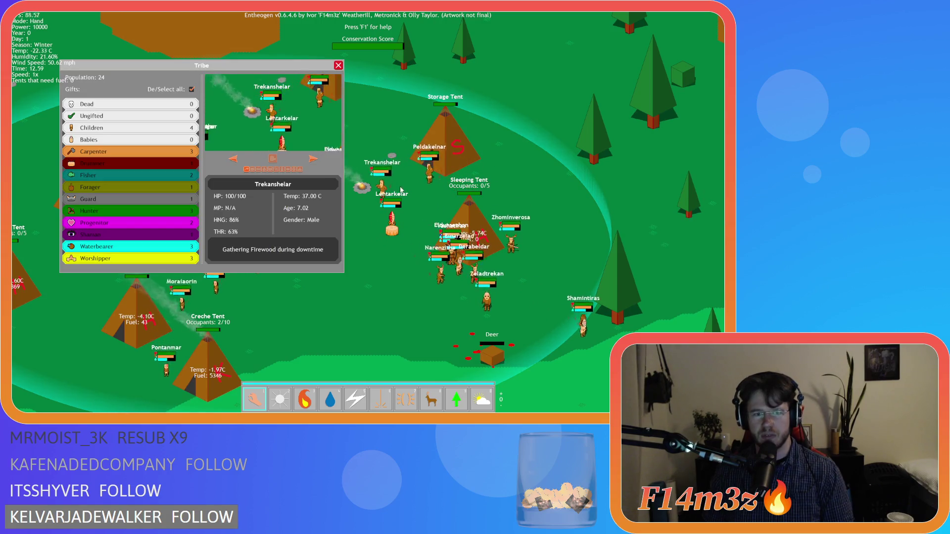
left_click(338, 66)
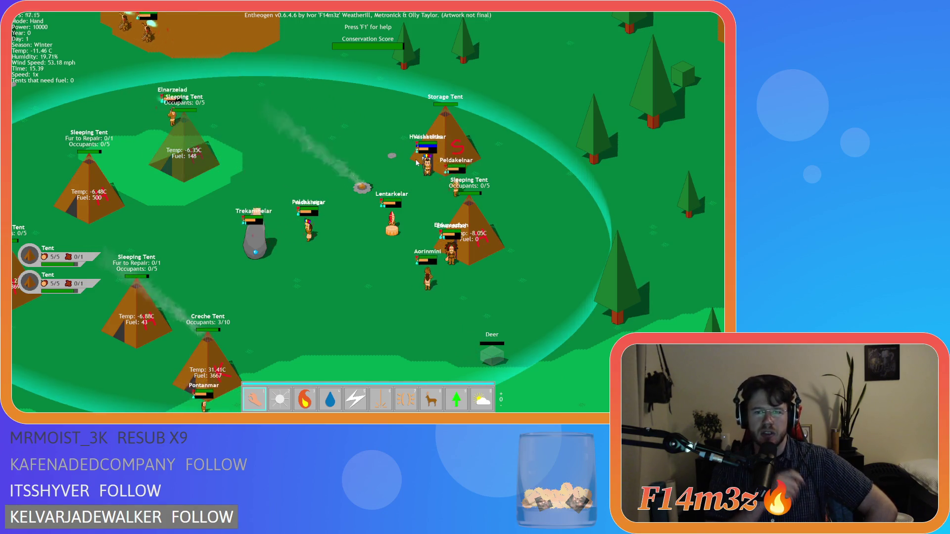
key("Escape")
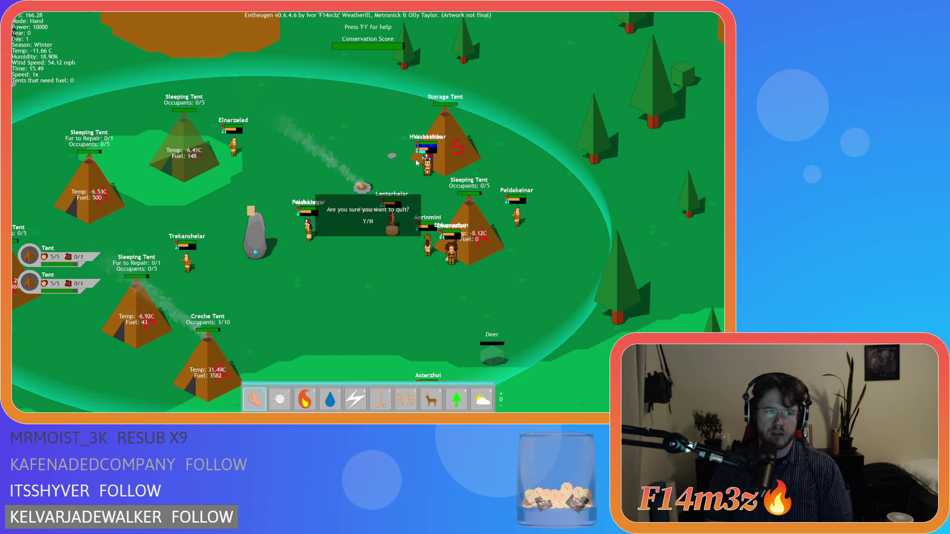
Step: Quit the game and open the sc_capacity script from Scripts > Construct
key("y")
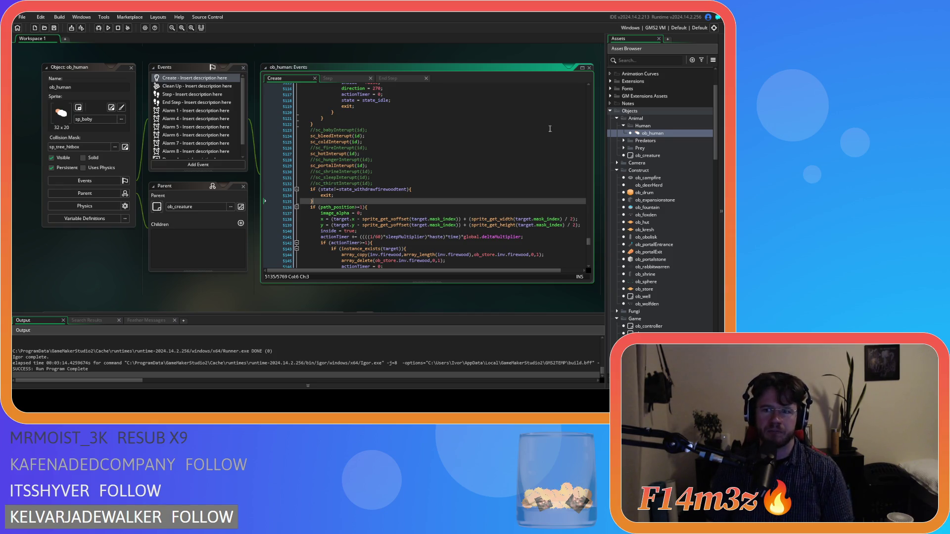
scroll(673, 143, "down", 2)
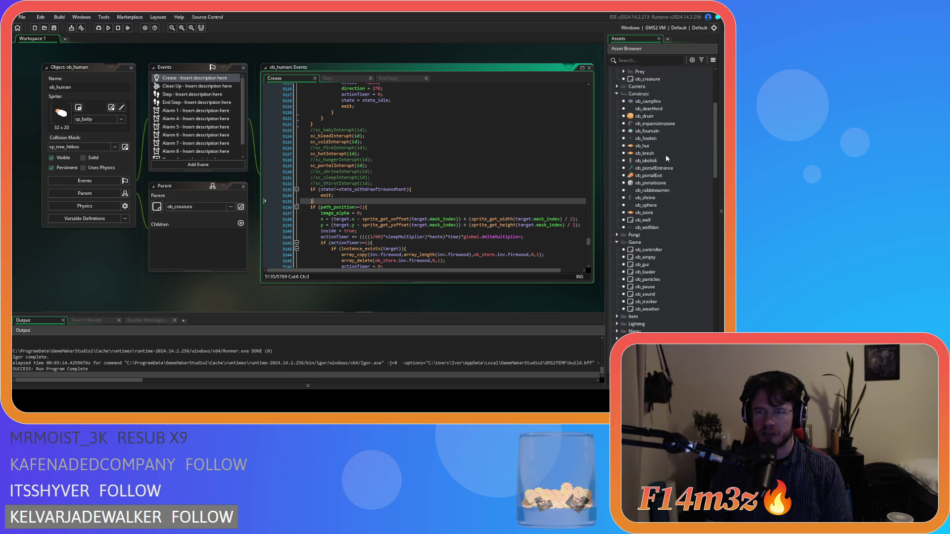
scroll(664, 155, "down", 10)
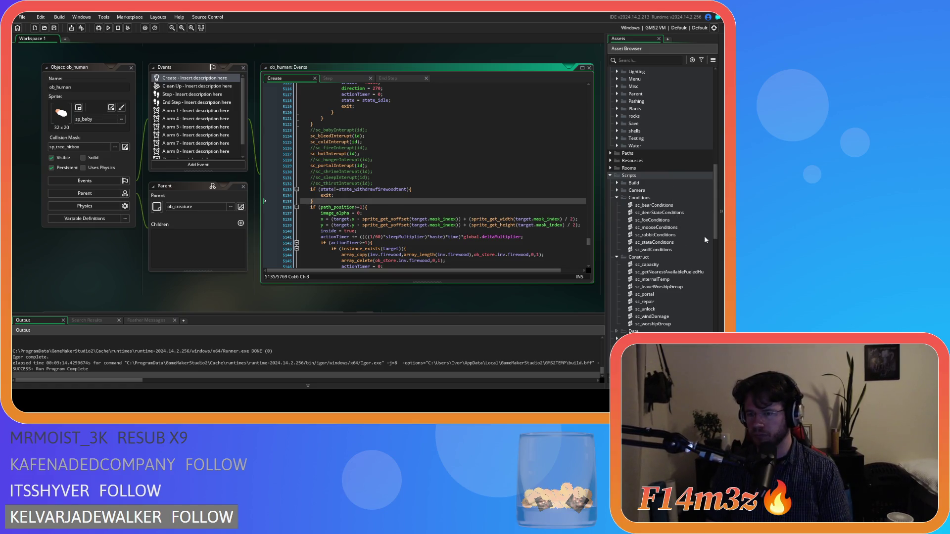
scroll(659, 248, "down", 1)
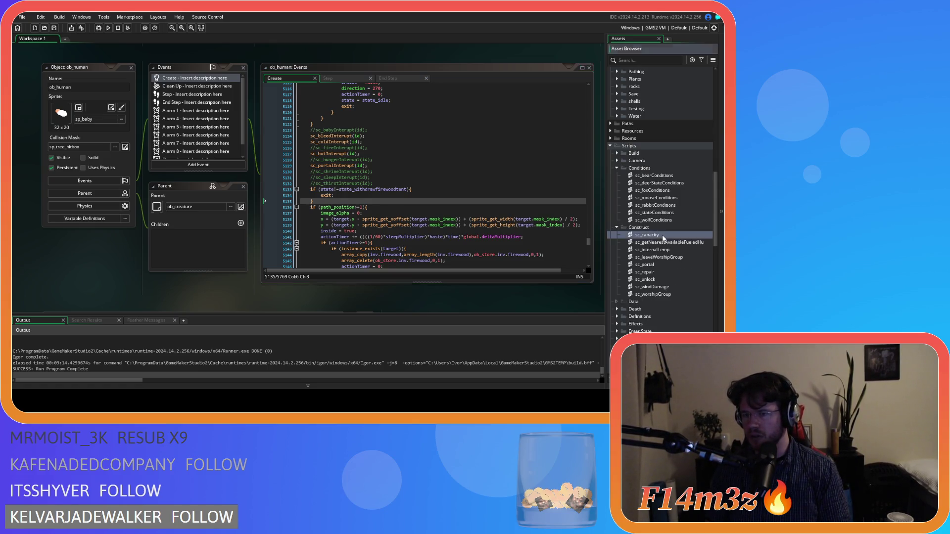
double_click(662, 235)
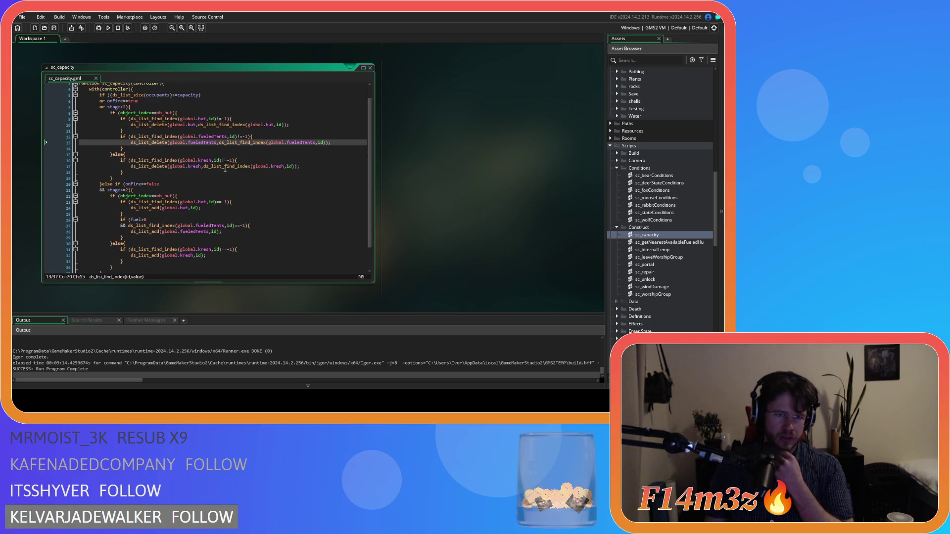
Step: Review sc_capacity's global.fueledTents add and remove lines, then close the script
mouse_move(224, 168)
scroll(223, 168, "down", 2)
left_click(217, 210)
left_click(163, 193)
left_click(204, 206)
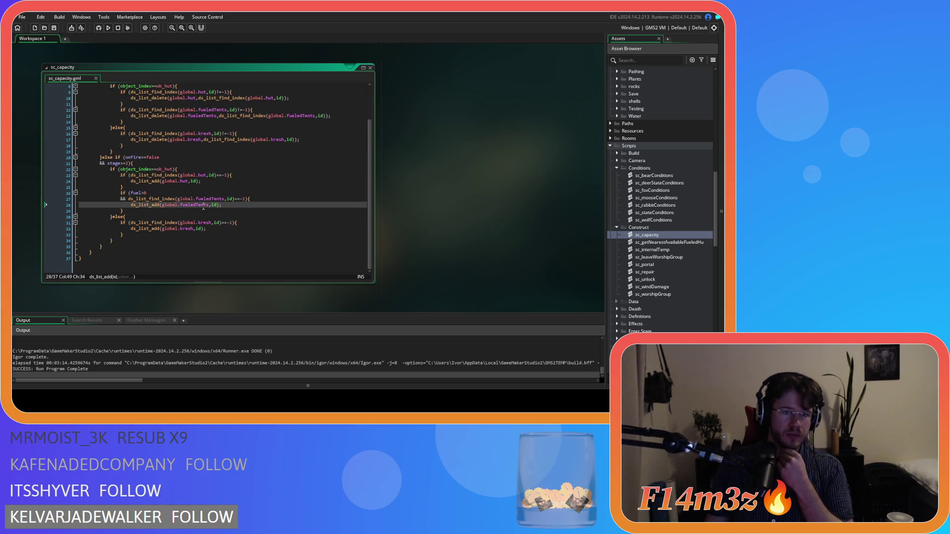
scroll(230, 205, "up", 2)
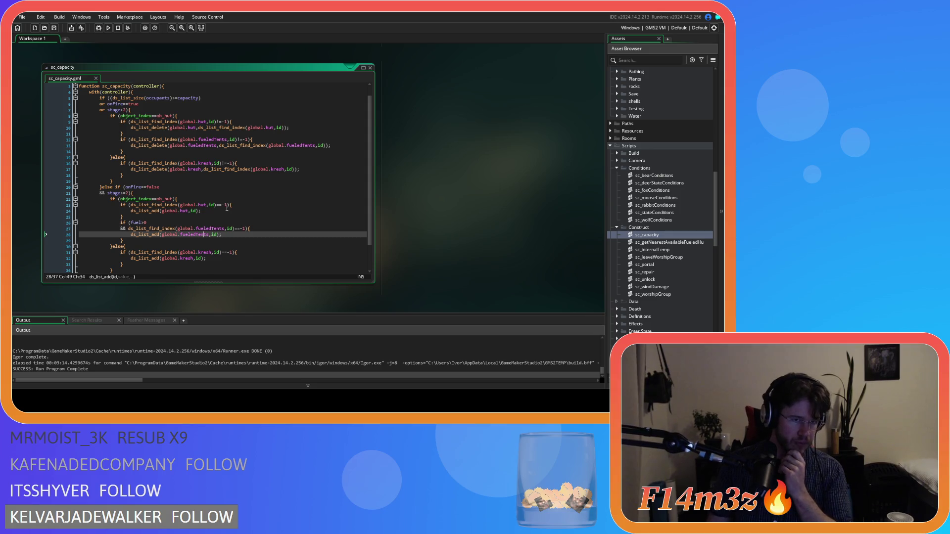
scroll(227, 208, "up", 1)
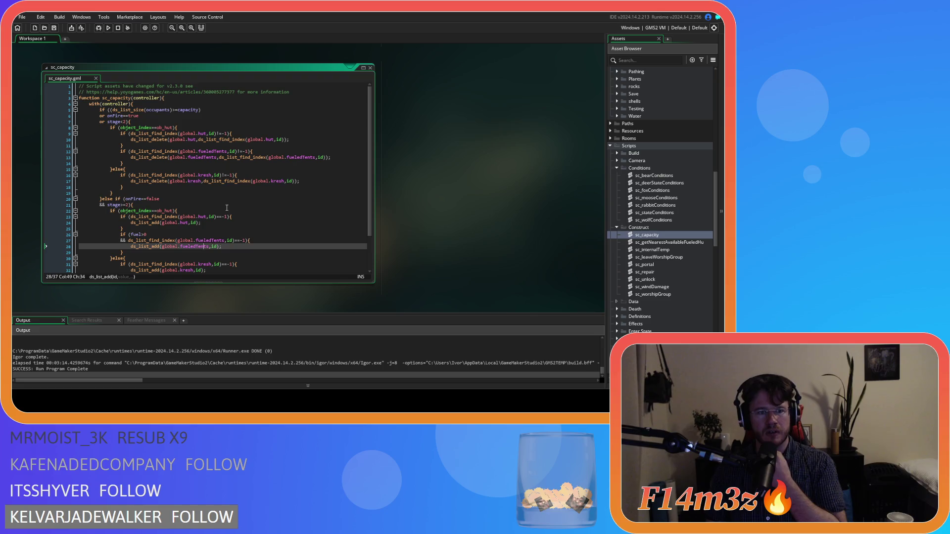
scroll(227, 207, "down", 1)
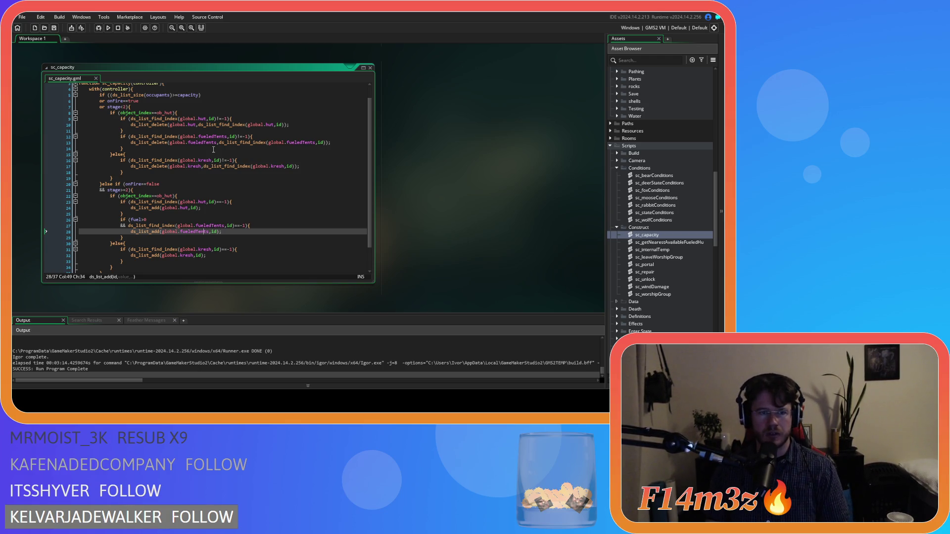
left_click(214, 149)
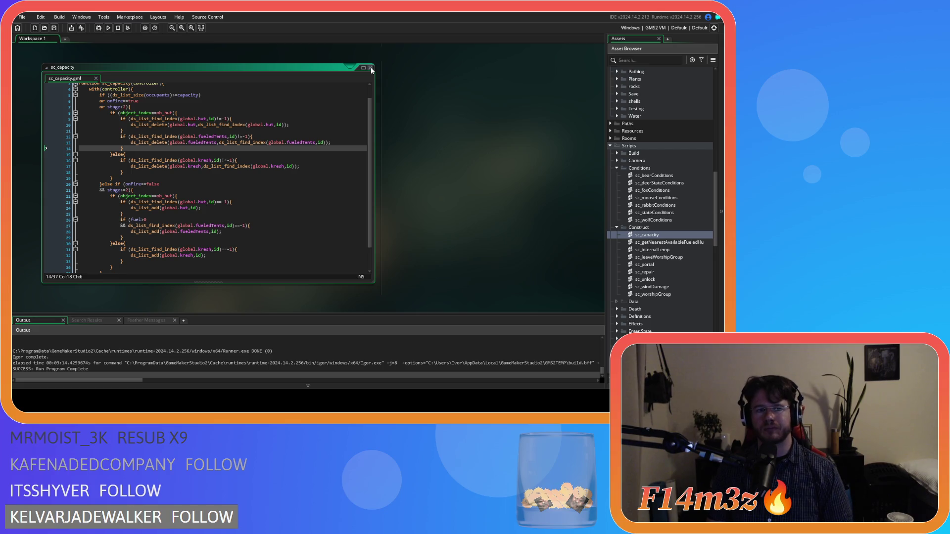
left_click(370, 68)
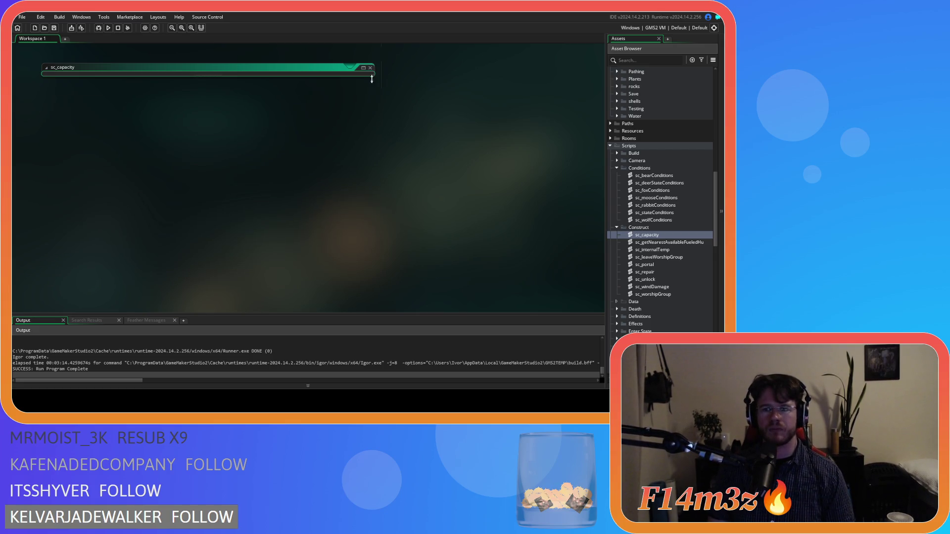
Step: Collapse the Construct, Conditions, Interrupts, Game, Animal, Objects and Scripts folders in the Asset Browser
left_click(617, 228)
left_click(617, 168)
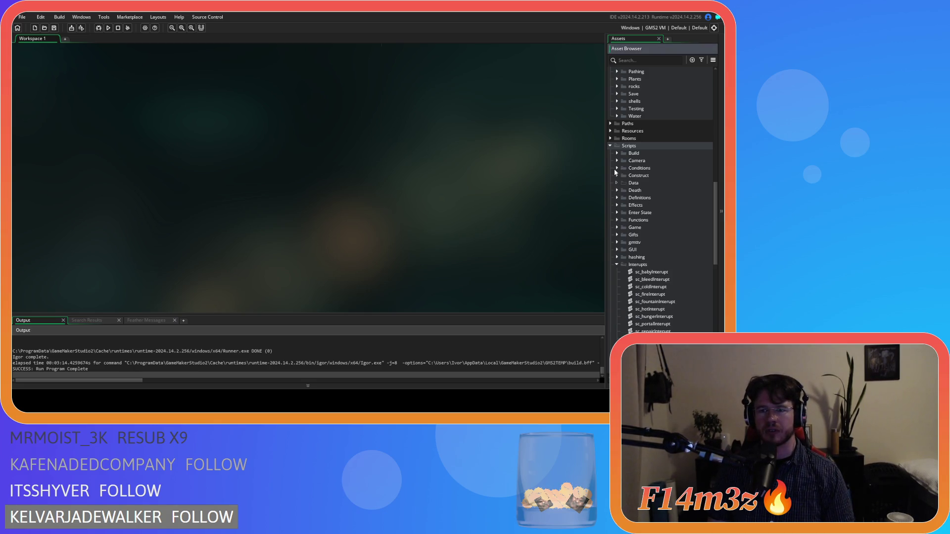
left_click(617, 264)
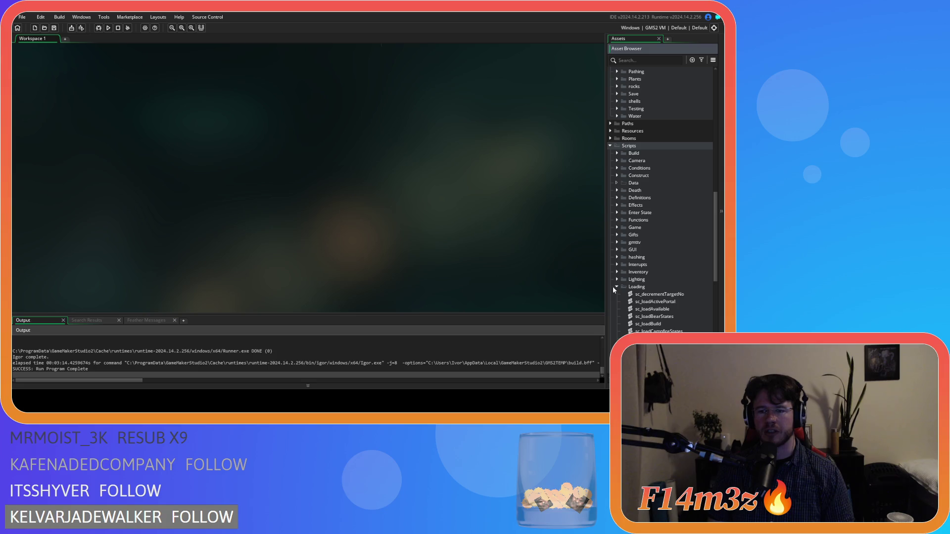
scroll(614, 148, "up", 5)
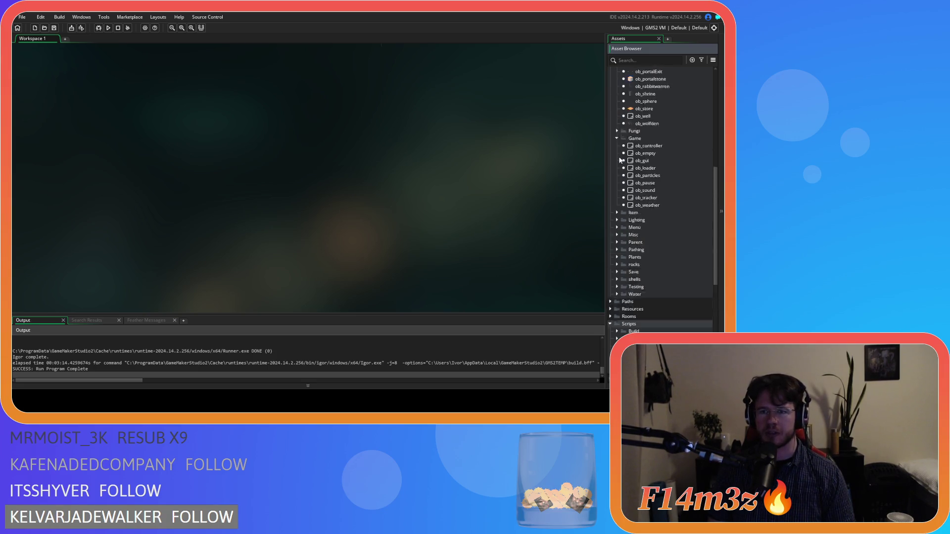
left_click(617, 183)
scroll(617, 180, "up", 2)
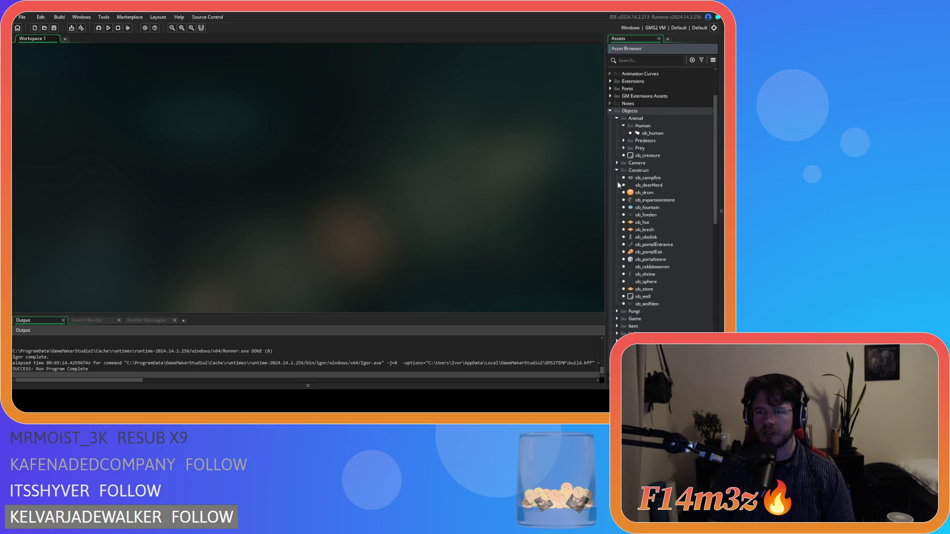
left_click(617, 171)
left_click(616, 118)
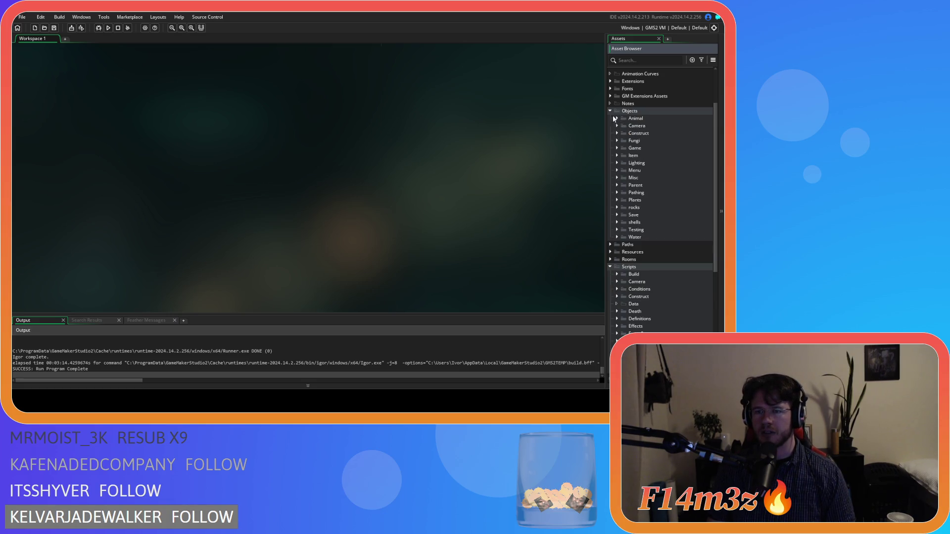
left_click(610, 110)
left_click(611, 141)
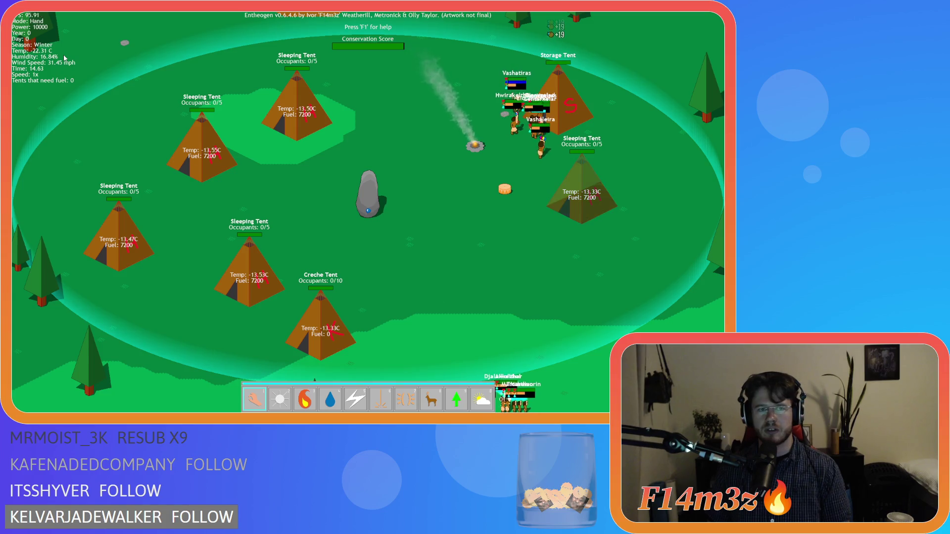
Step: Pan over the camp and vary simulation speed between 1x and 8x while tent fuel drops
key("s")
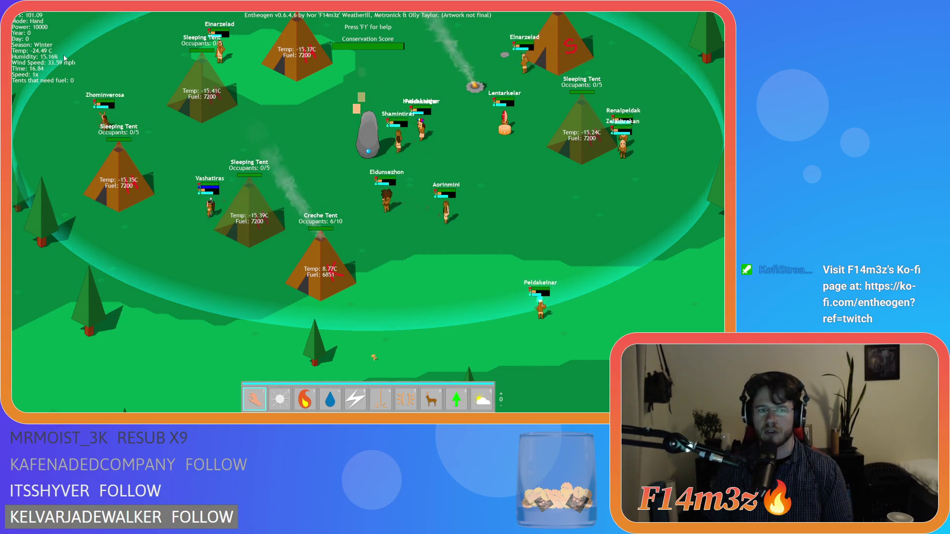
key("w")
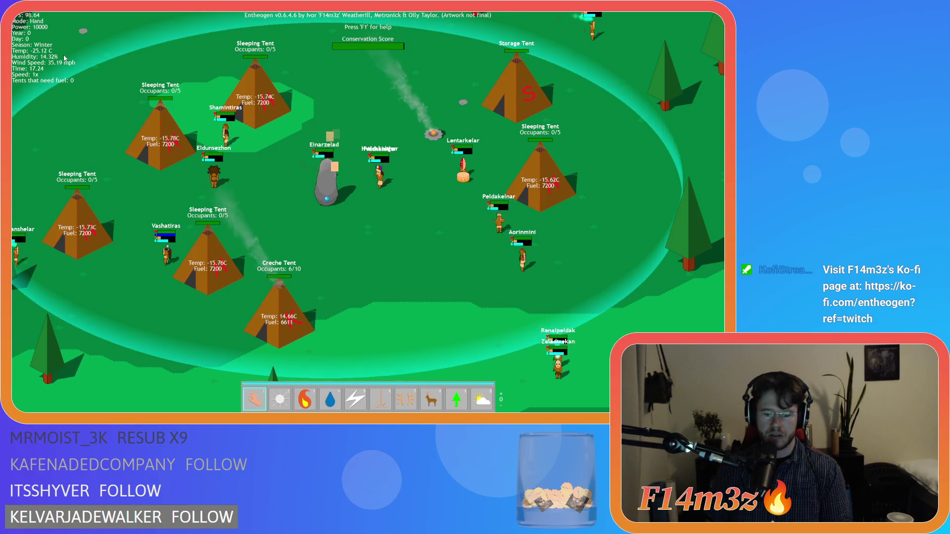
key("plus")
key("plus")
key("plus")
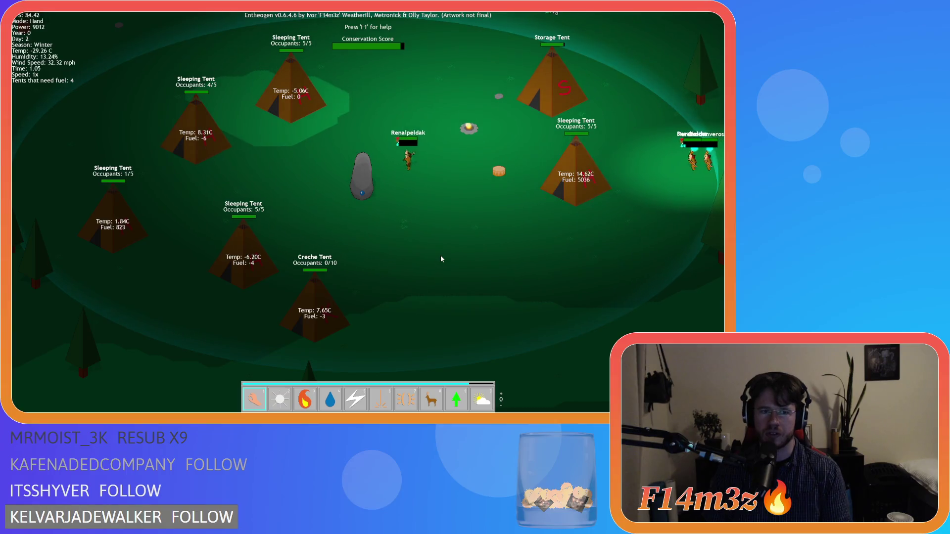
key("plus")
key("plus")
key("plus")
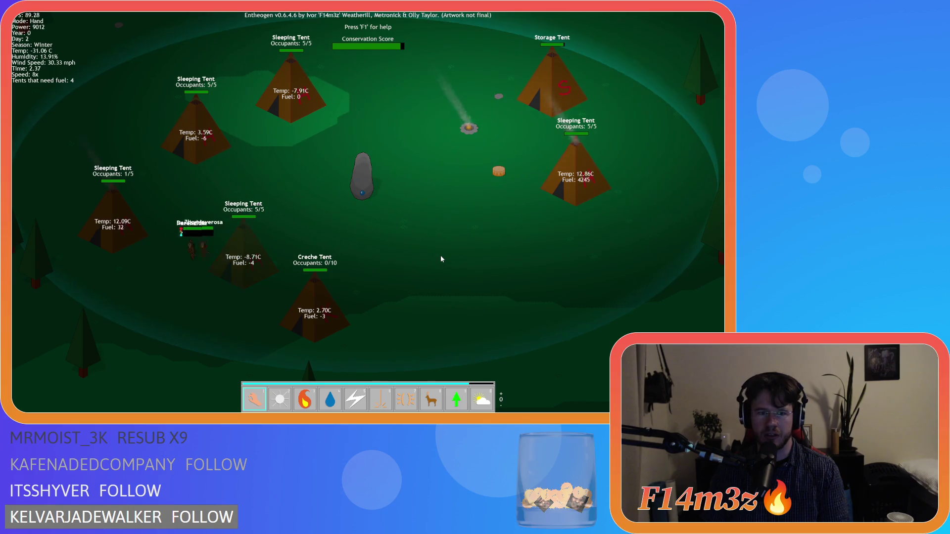
key("plus")
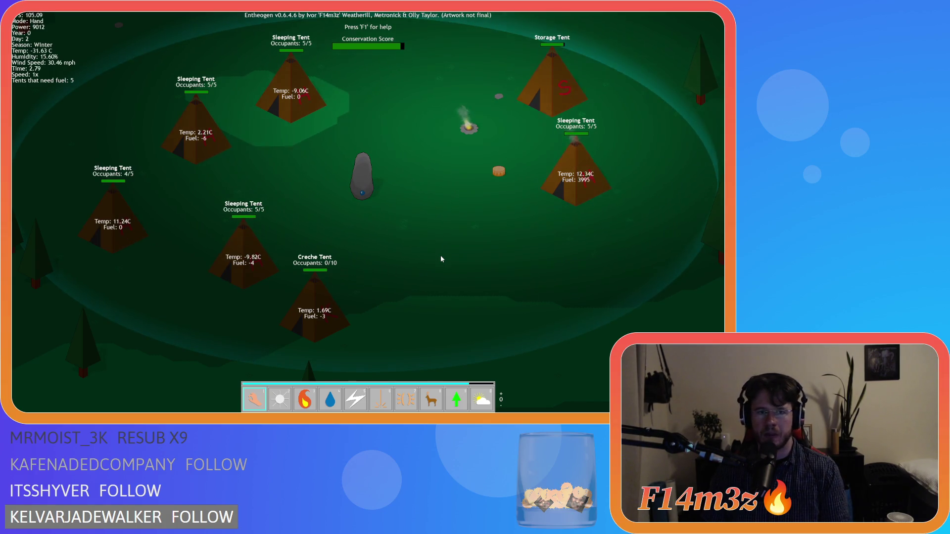
key("minus")
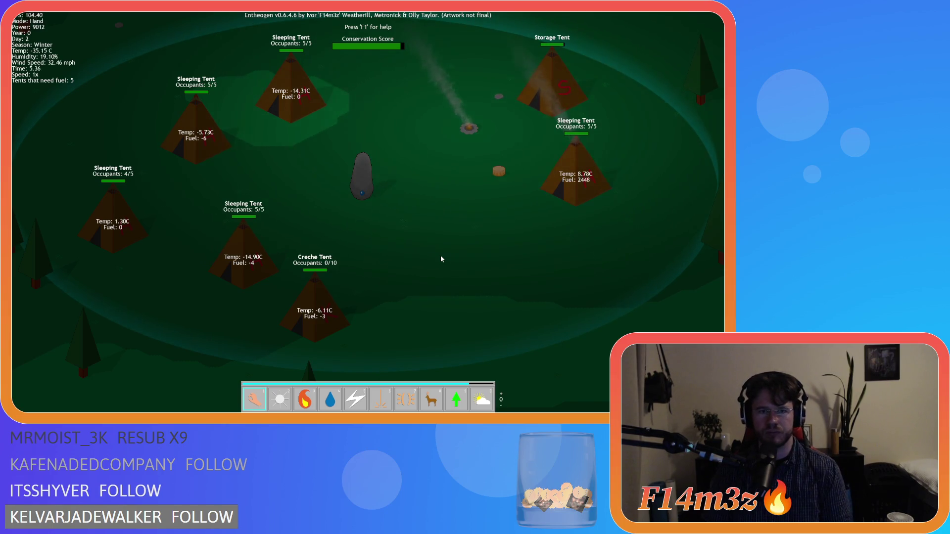
key("plus")
key("plus")
key("plus")
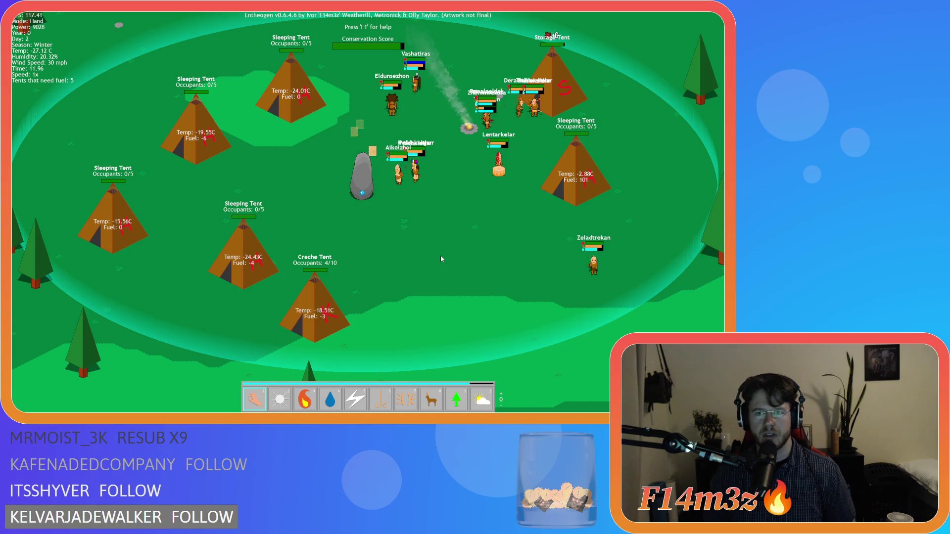
Step: Pan over the camp, check the storage and tribe inventory, then ask to quit the game
key("Up")
key("Left")
scroll(435, 309, "up", 5)
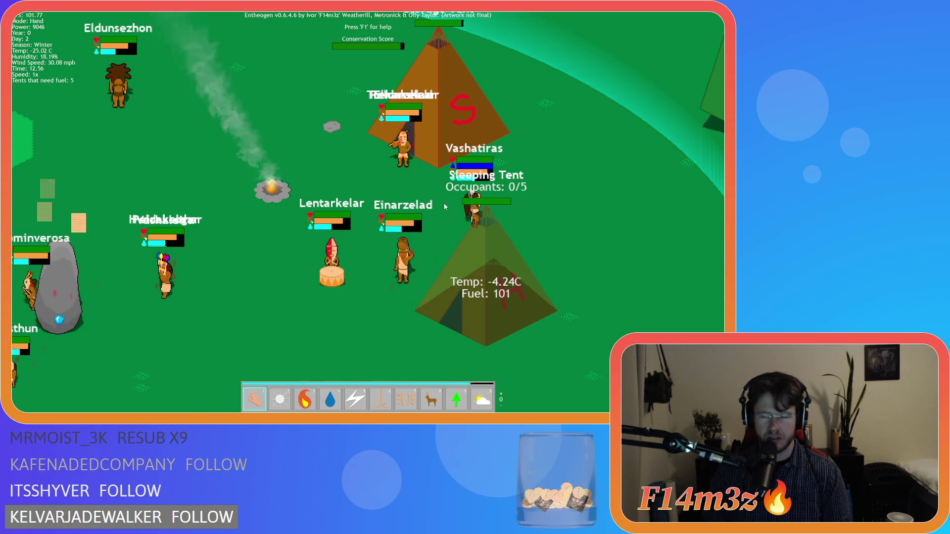
key("i")
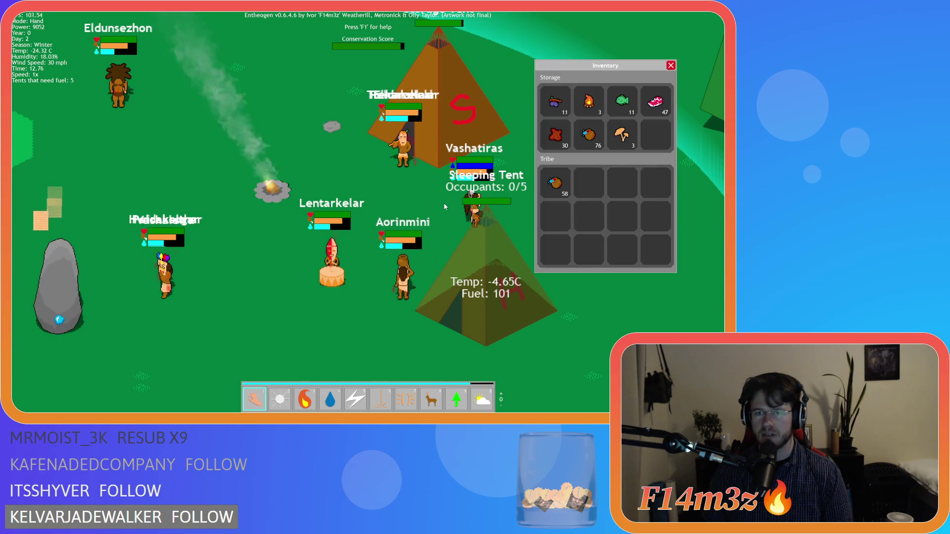
key("i")
key("i")
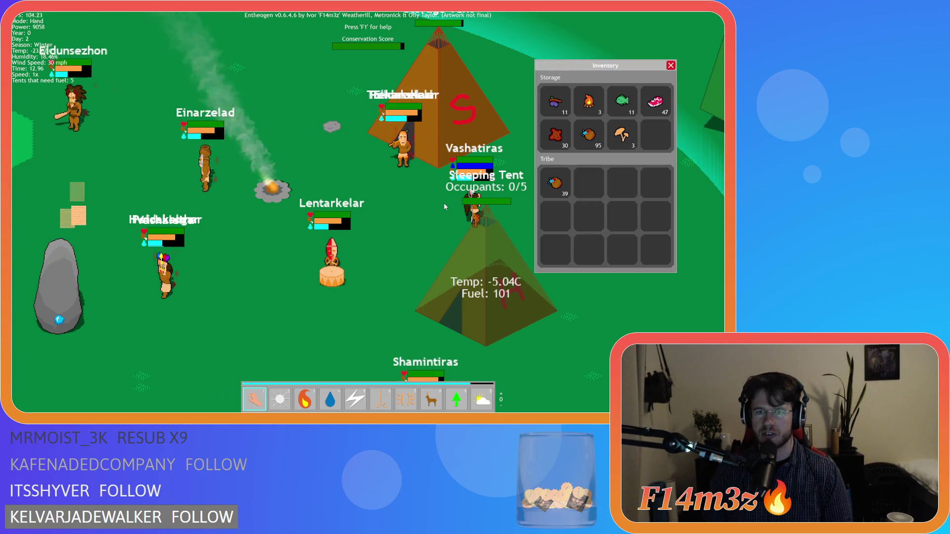
key("i")
key("i")
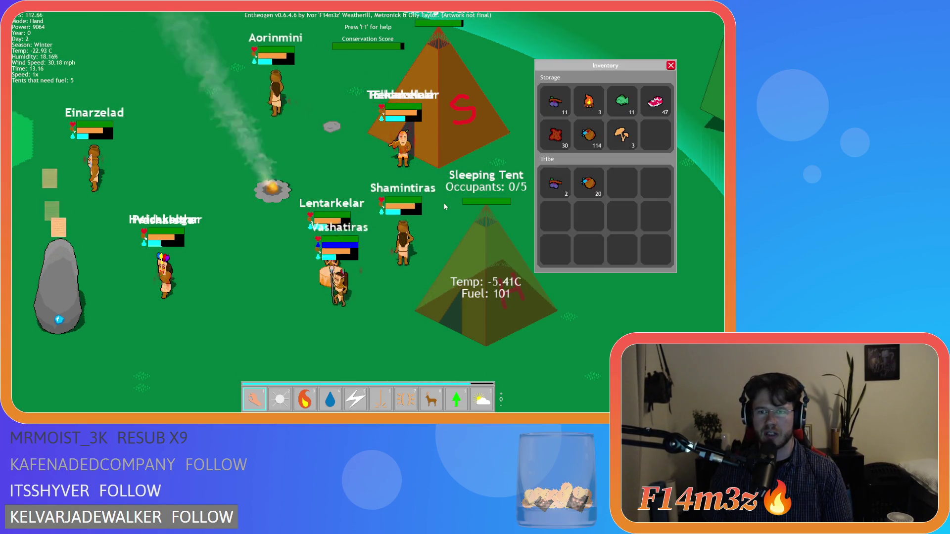
key("i")
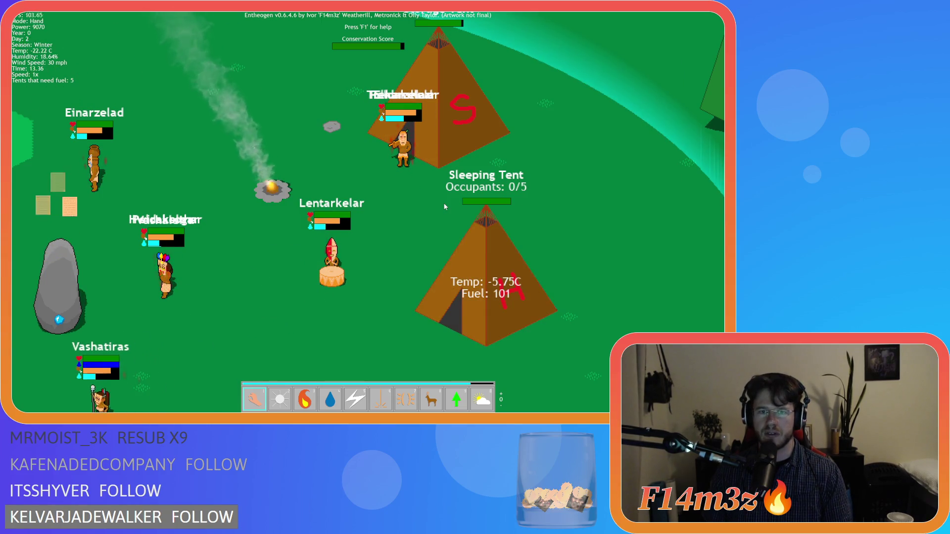
key("Escape")
Step: Confirm quitting the game and open ob_human from the Objects folder
key("y")
left_click(610, 169)
left_click(624, 184)
double_click(651, 191)
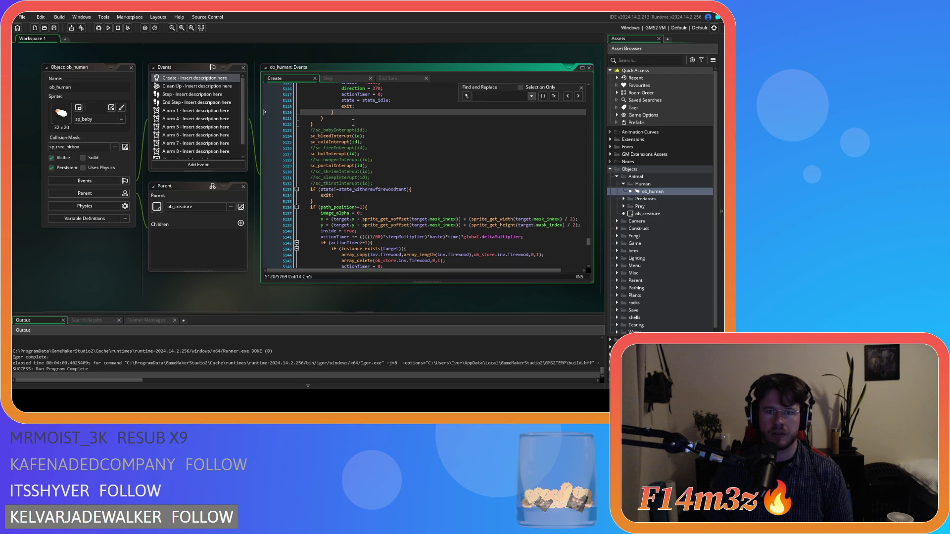
Step: Locate the withdraw-firewood-tent state check and the commented-out interrupt call block
scroll(357, 141, "down", 3)
scroll(376, 173, "up", 2)
scroll(386, 190, "down", 1)
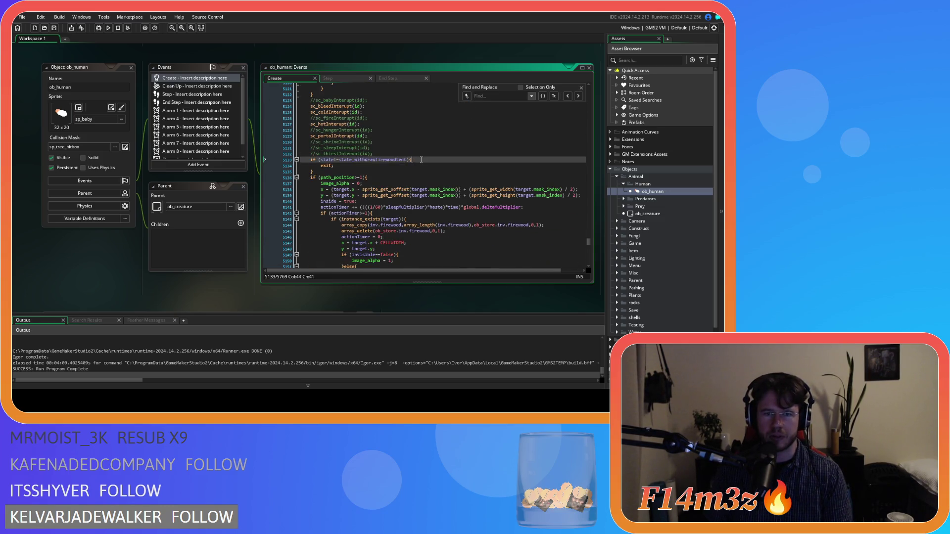
left_click_drag(341, 159, 335, 165)
left_click(348, 172)
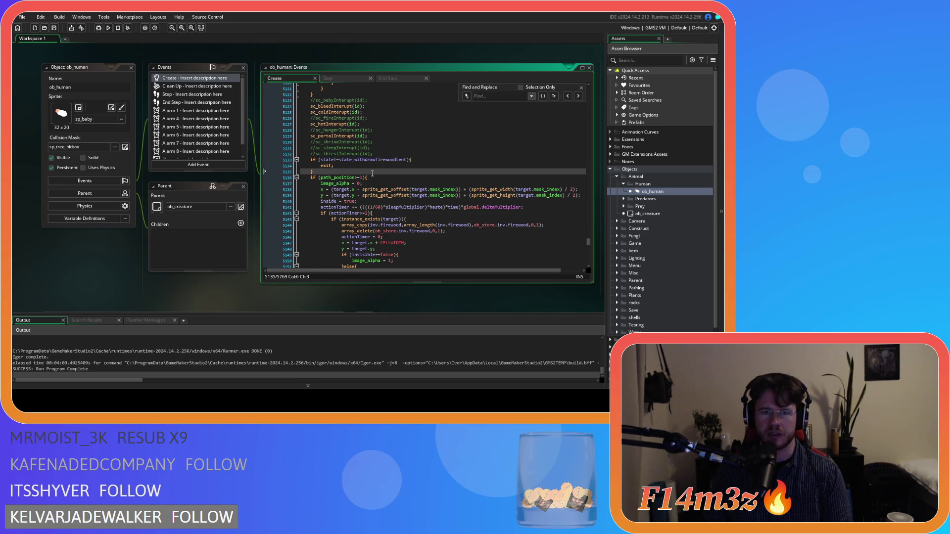
left_click_drag(342, 100, 349, 143)
left_click(402, 148)
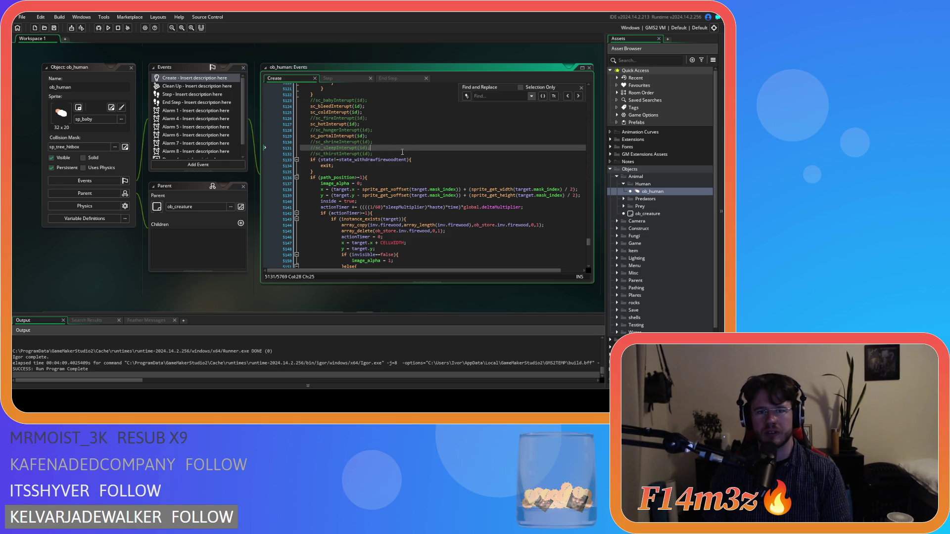
scroll(396, 194, "up", 15)
scroll(397, 194, "up", 13)
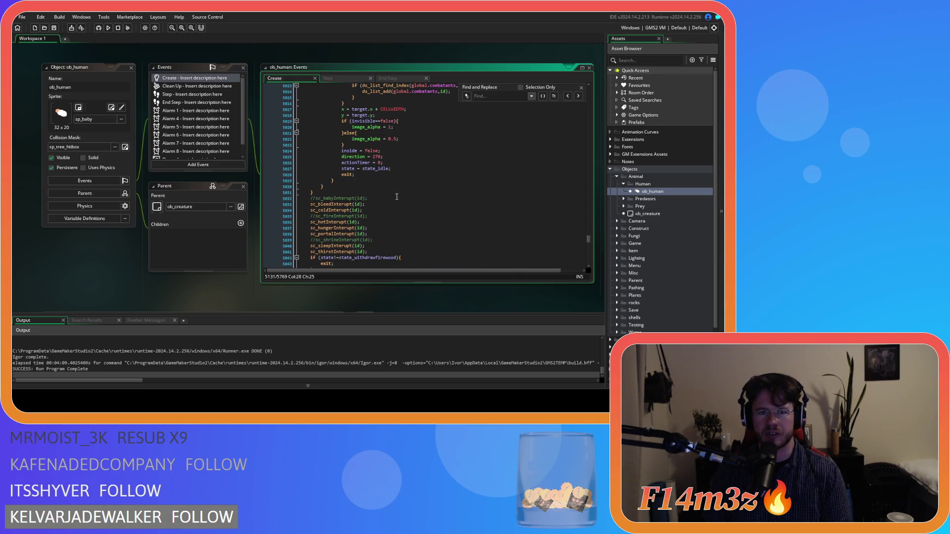
scroll(397, 197, "up", 4)
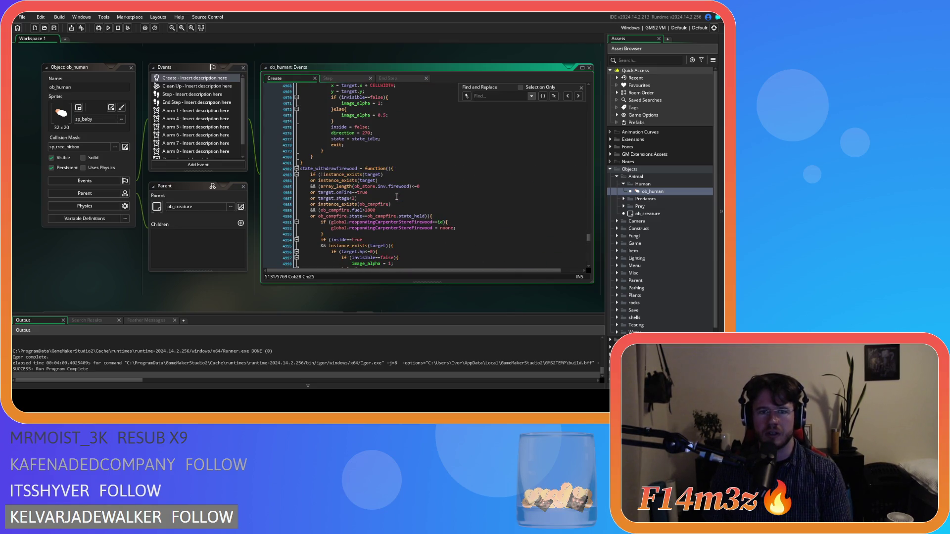
scroll(396, 196, "down", 13)
scroll(396, 196, "down", 16)
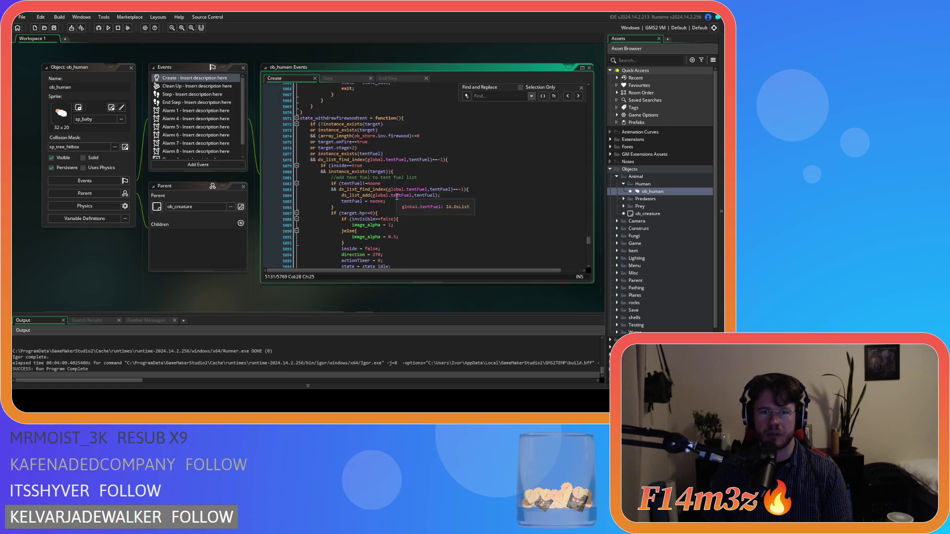
Step: Re-enable the thirst, sleep, shrine, hunger and fire interrupt calls, leaving sc_babyInterupt disabled
left_click(387, 204)
left_click(389, 200)
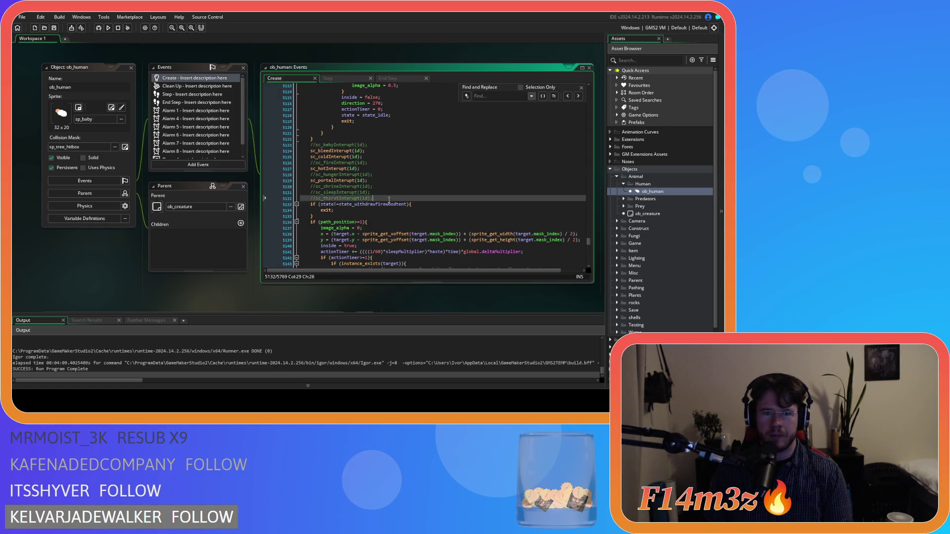
left_click(375, 192)
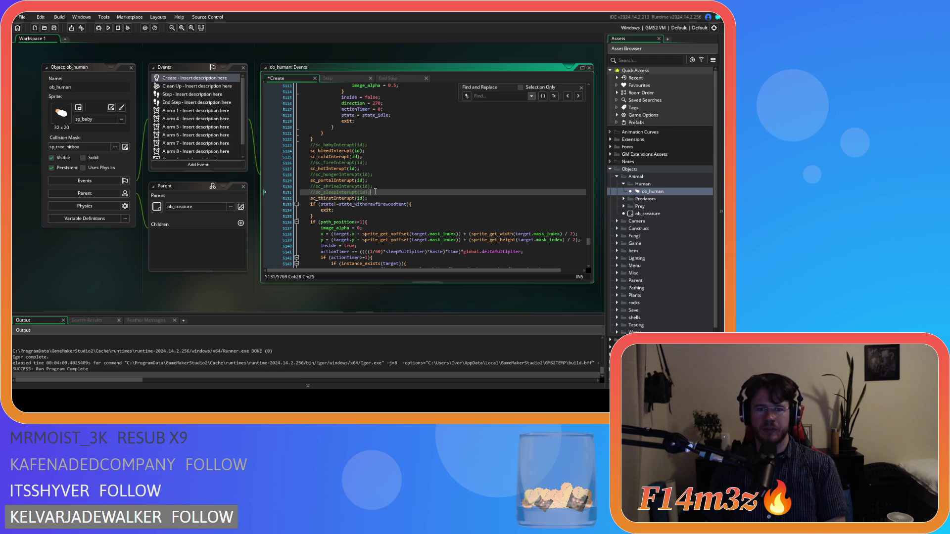
left_click(376, 186)
left_click(378, 175)
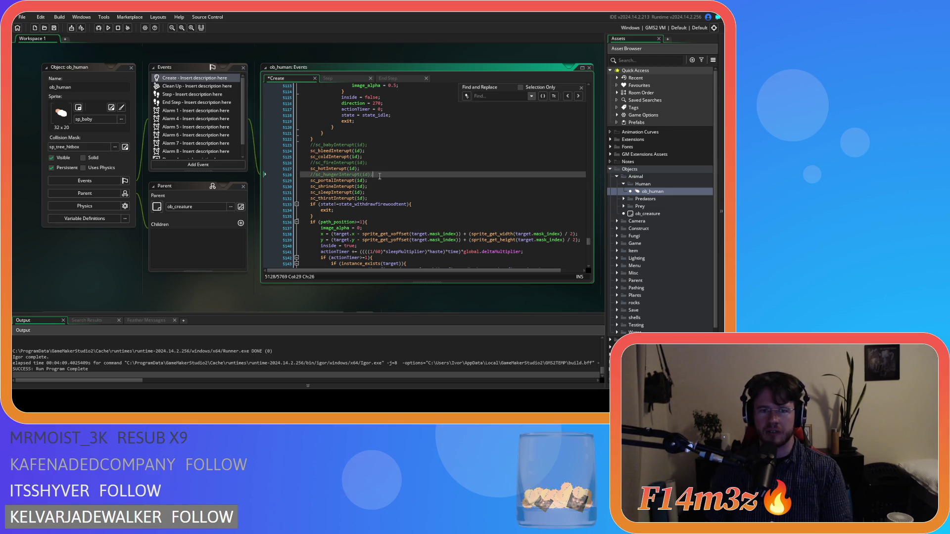
left_click(377, 164)
left_click(377, 151)
left_click(376, 145)
left_click(394, 181)
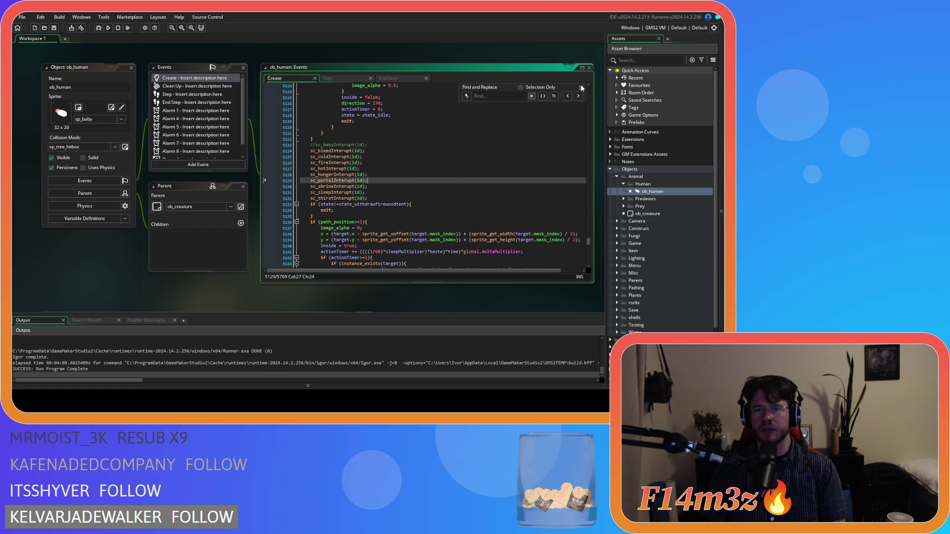
Step: Inspect the firewood array_delete line and its index argument
scroll(428, 190, "down", 6)
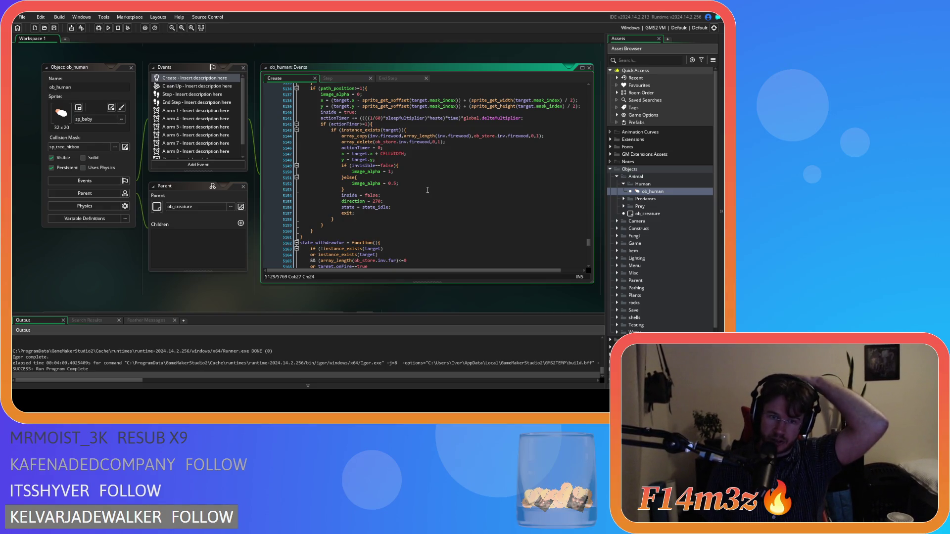
scroll(428, 190, "up", 3)
scroll(425, 195, "down", 2)
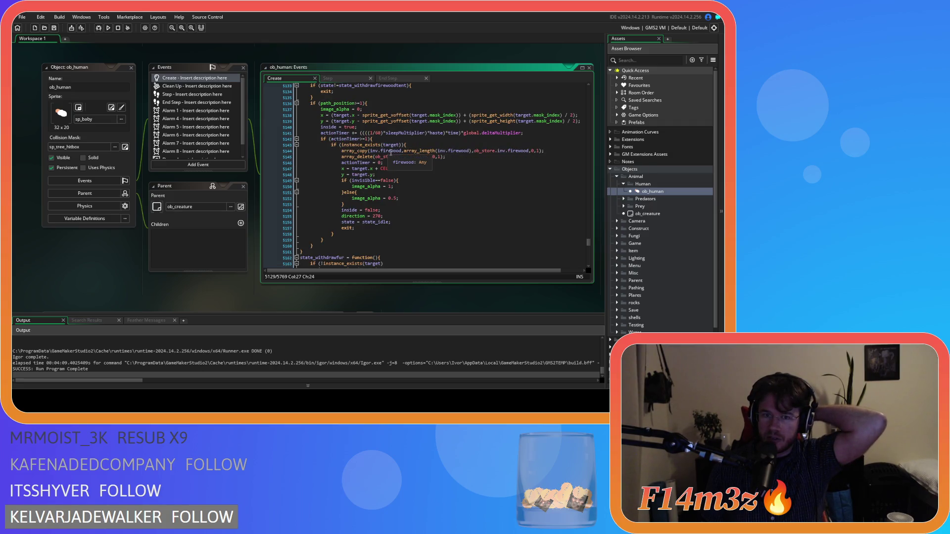
left_click(460, 156)
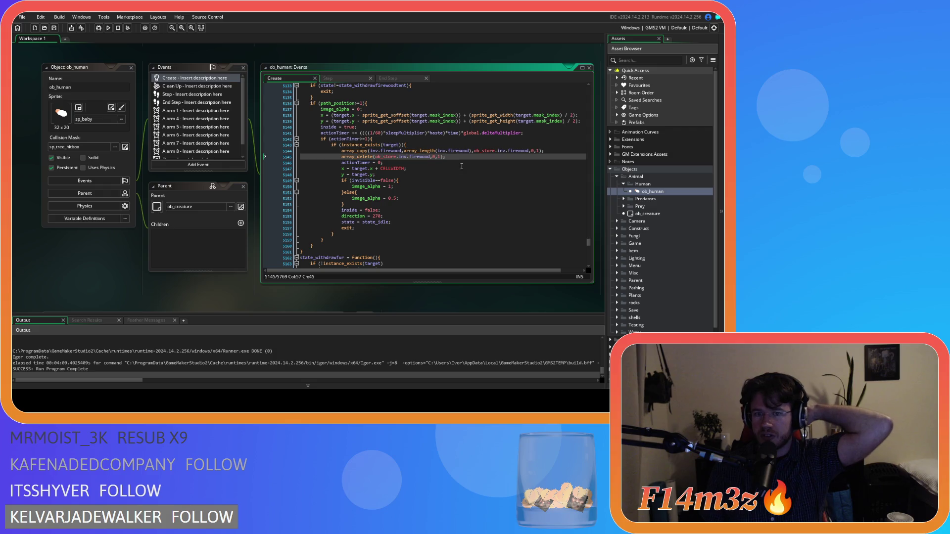
scroll(462, 163, "up", 3)
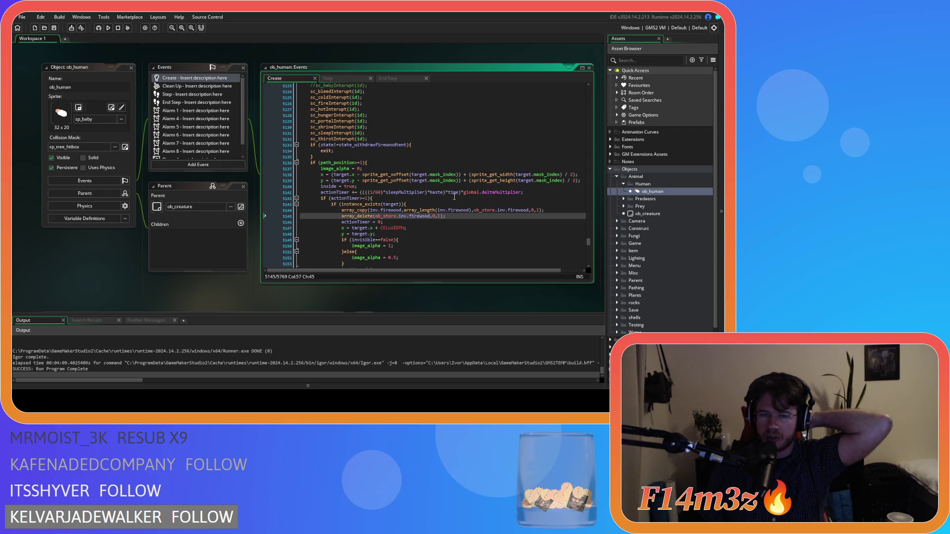
double_click(433, 217)
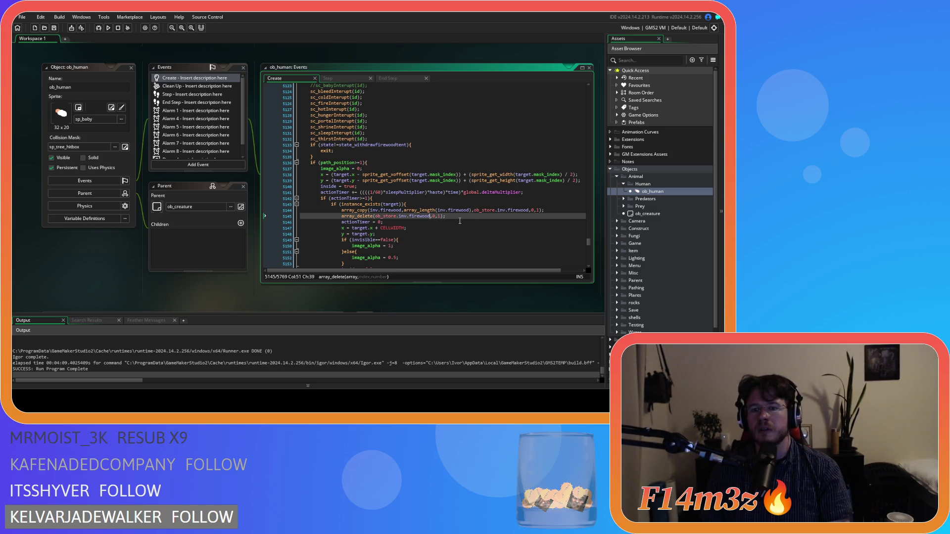
scroll(461, 221, "down", 4)
scroll(461, 224, "up", 12)
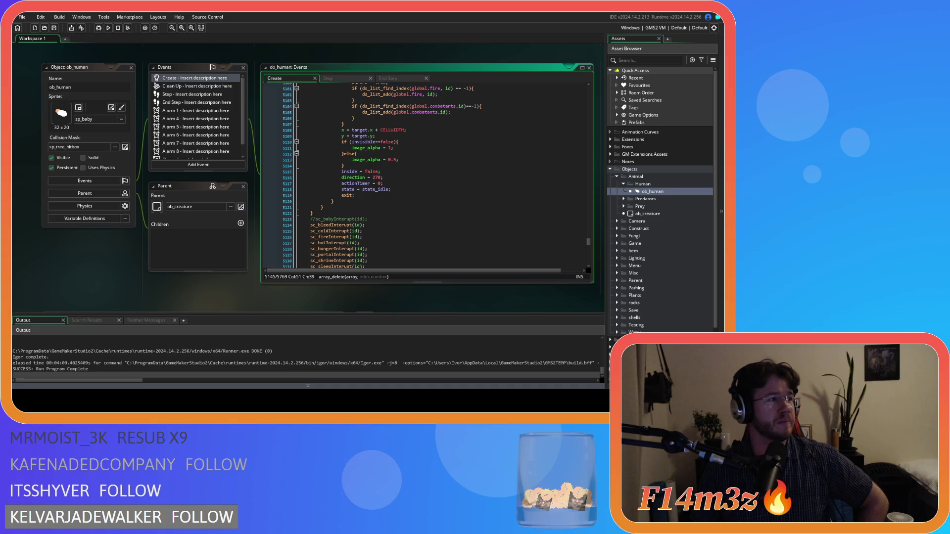
left_click(445, 247)
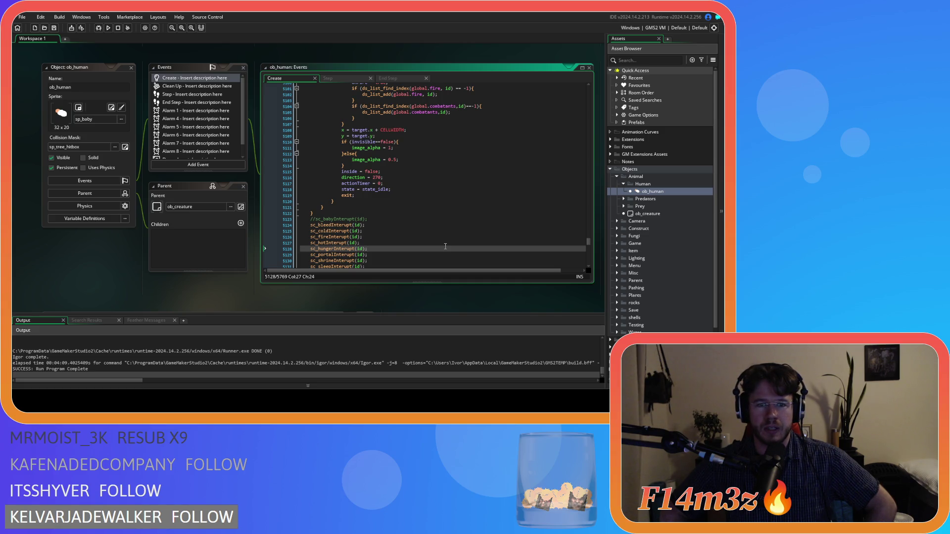
scroll(446, 246, "up", 10)
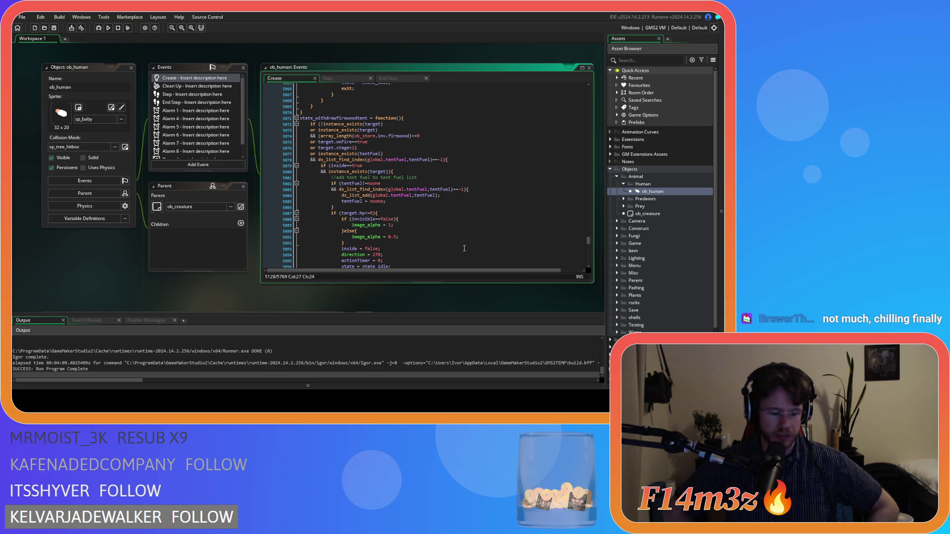
left_click(452, 212)
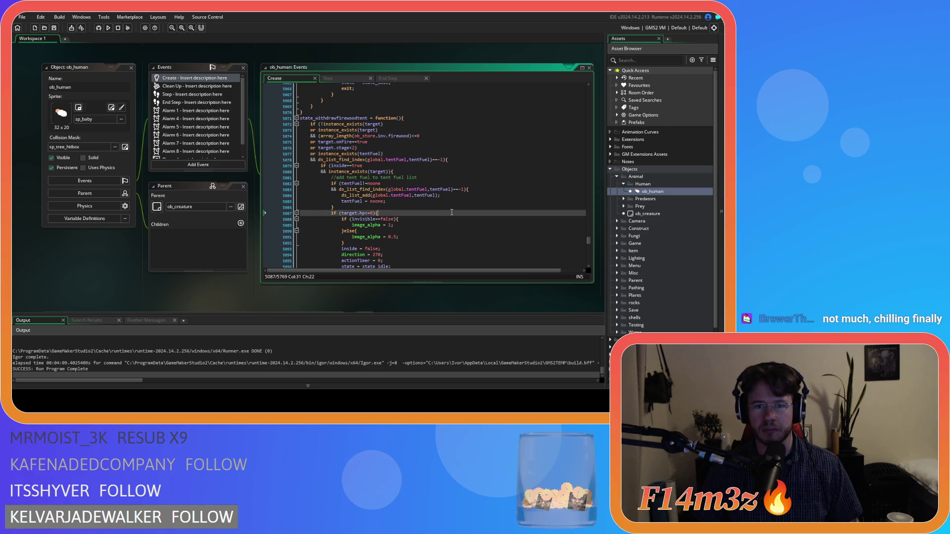
left_click(435, 191)
left_click(391, 201)
left_click(408, 189)
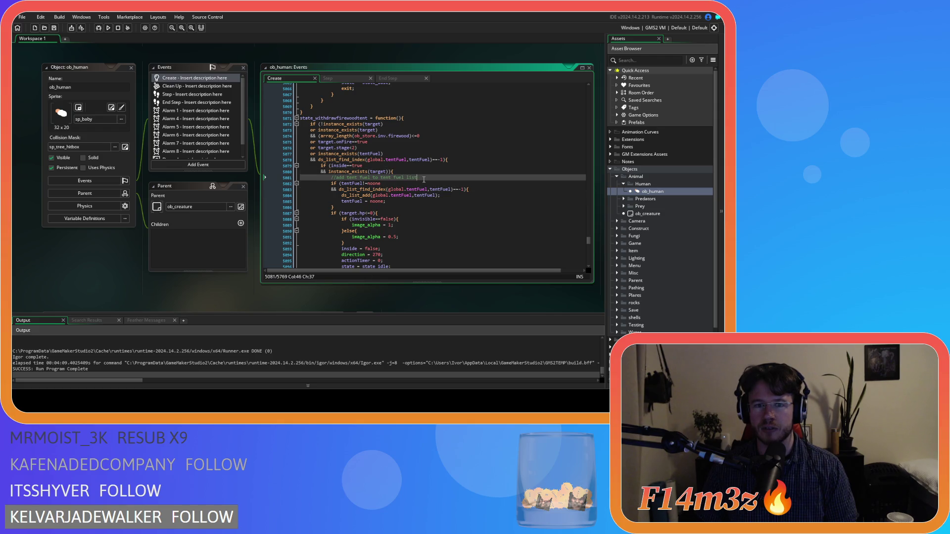
left_click(418, 207)
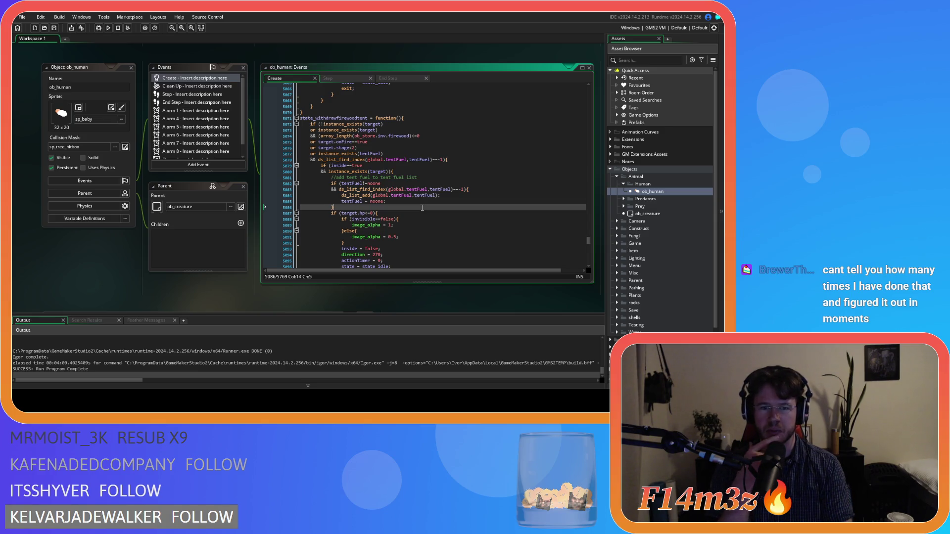
left_click(424, 201)
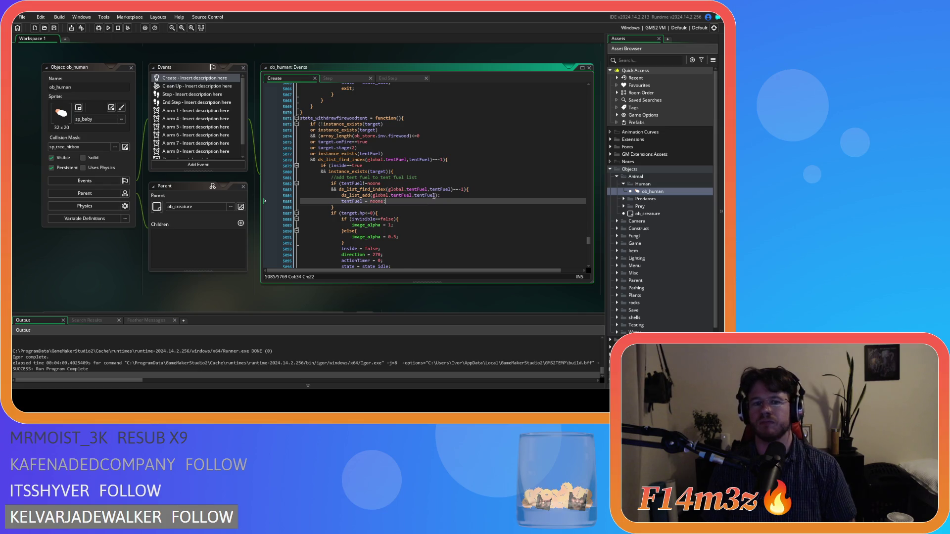
scroll(425, 201, "down", 10)
scroll(434, 196, "down", 7)
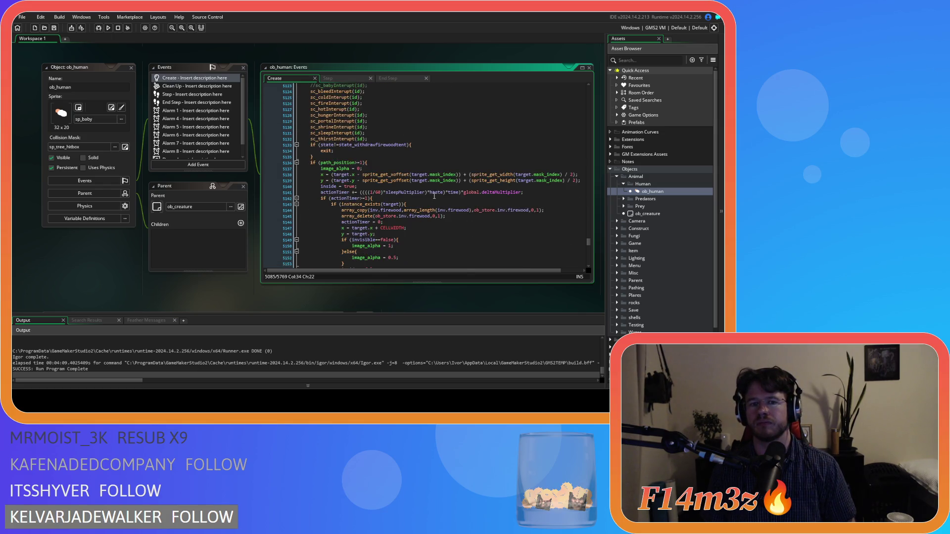
scroll(434, 196, "up", 7)
scroll(434, 196, "down", 11)
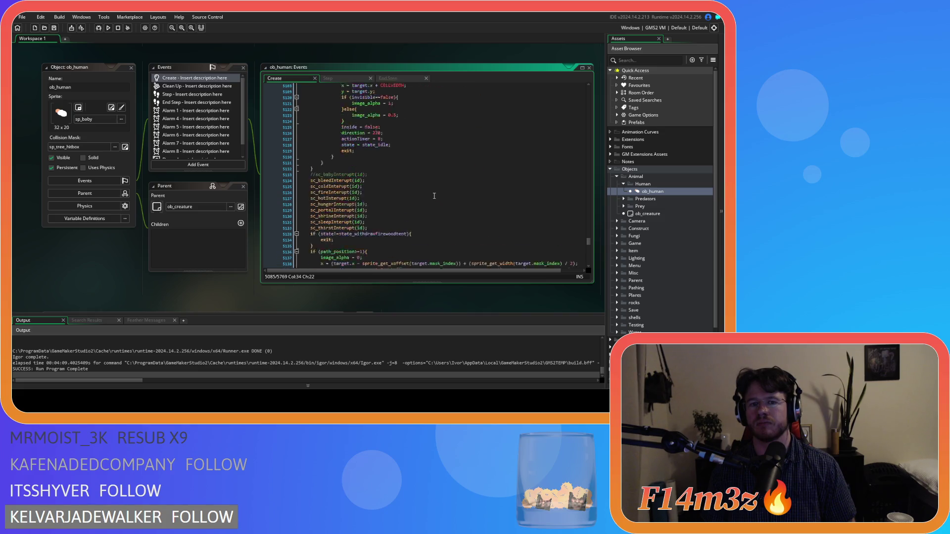